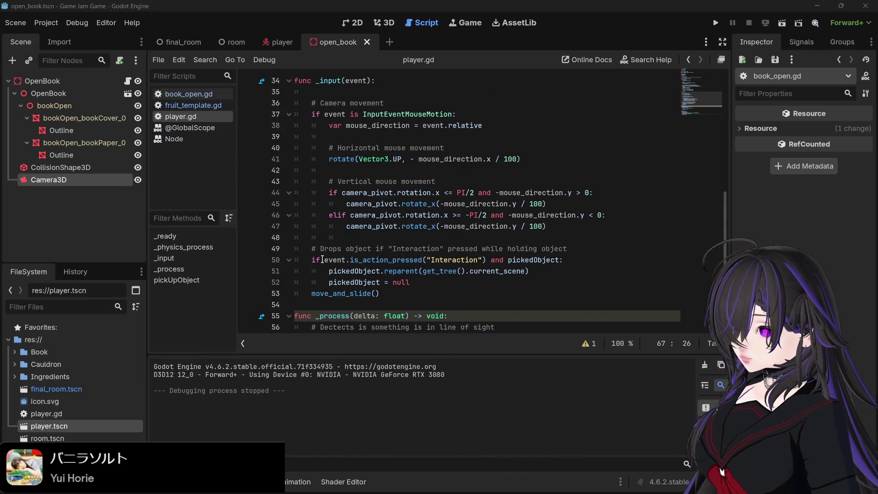
# Step: Add 'process_mode = Node.PROCESS_MODE_ALWAYS' under func _ready() in player.gd
pyautogui.moveTo(390, 260)
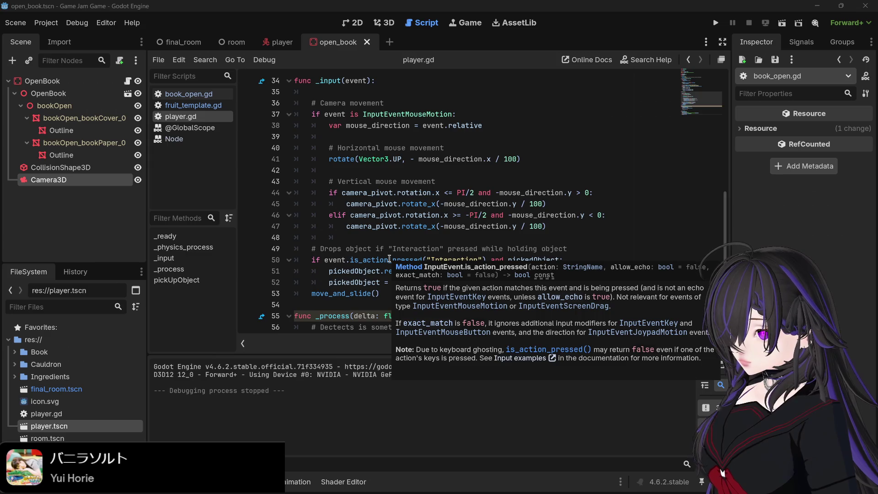
pyautogui.click(529, 248)
pyautogui.click(569, 251)
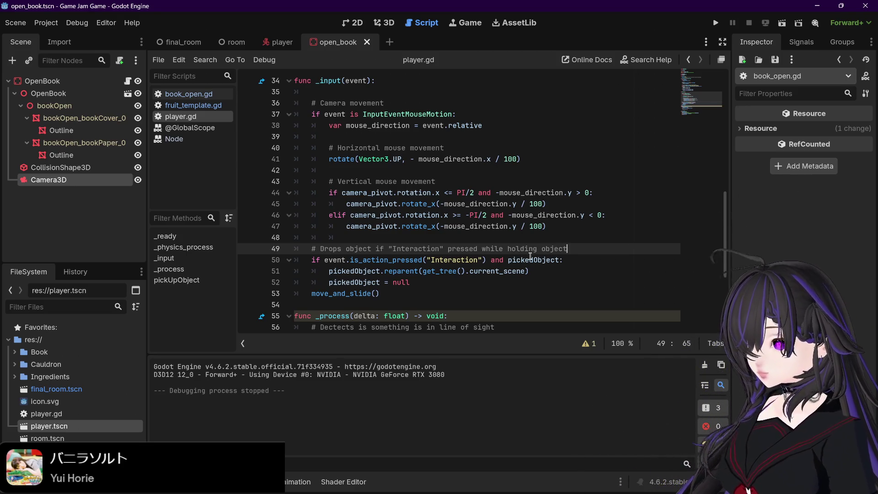
pyautogui.scroll(-2, 530, 258)
pyautogui.scroll(-2, 531, 261)
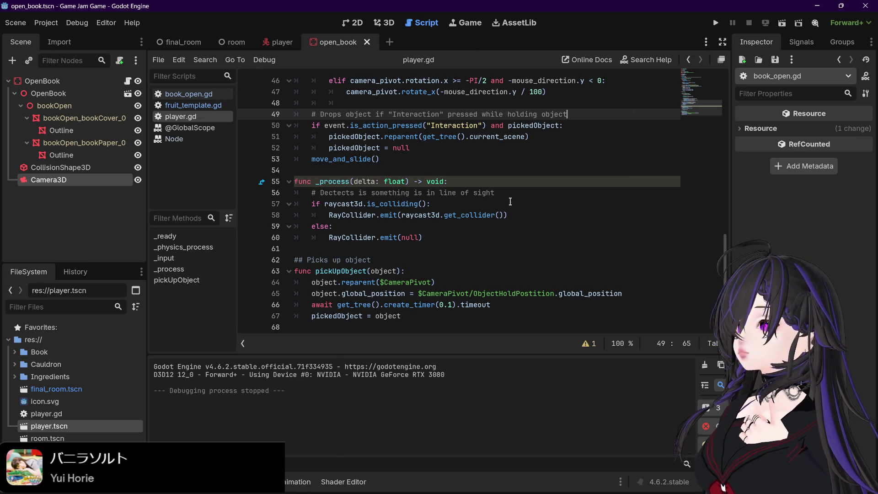
pyautogui.scroll(13, 508, 201)
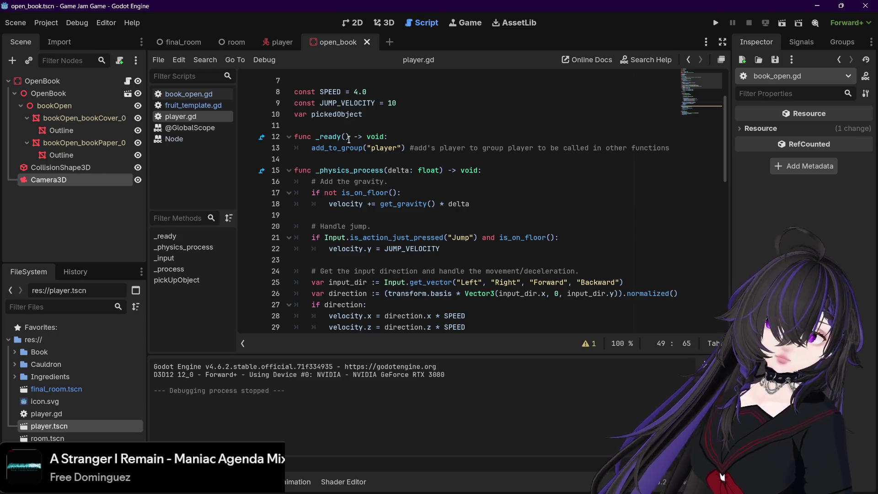
pyautogui.scroll(2, 355, 151)
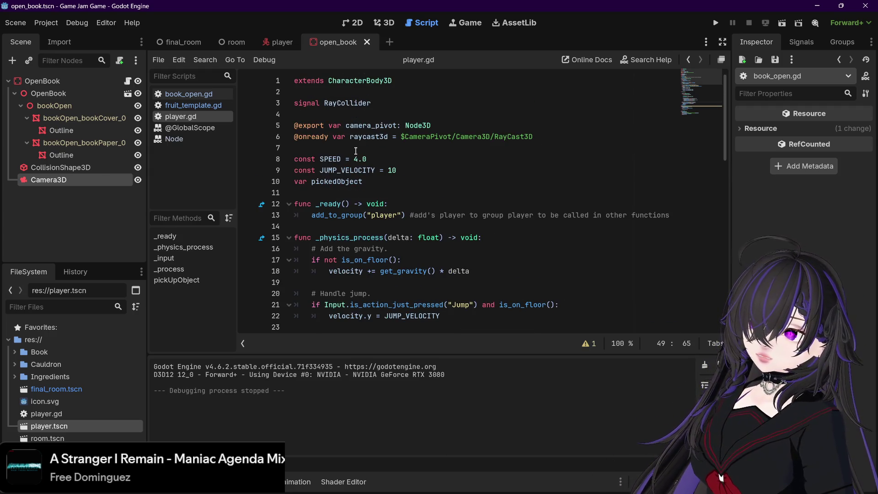
pyautogui.moveTo(360, 210)
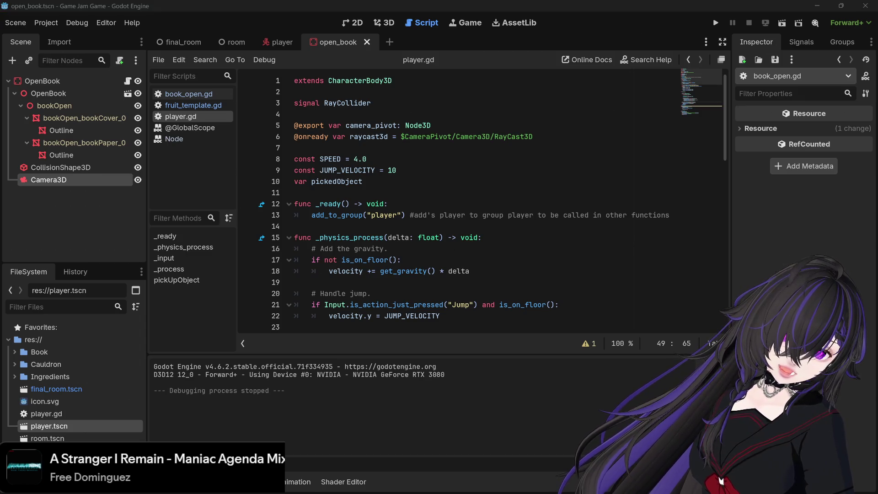
pyautogui.click(398, 204)
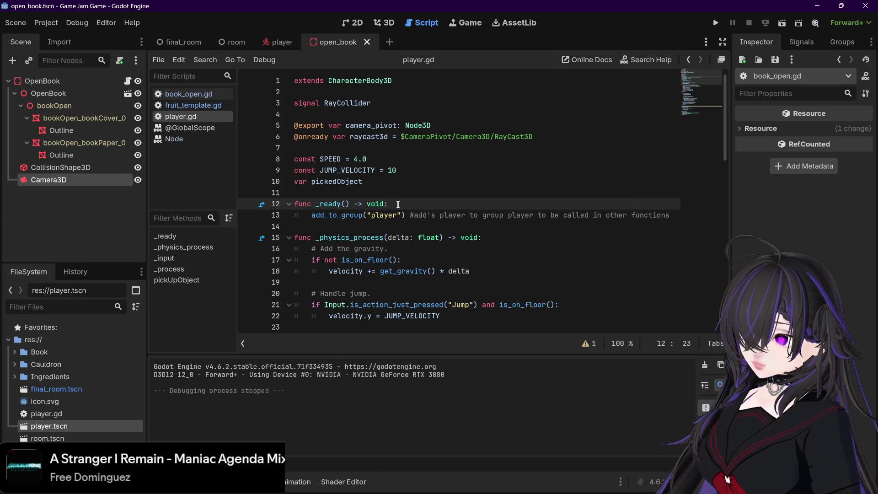
pyautogui.press('Return')
pyautogui.write('process_mode = Node.PROCESS_MODE_PAUSABLE')
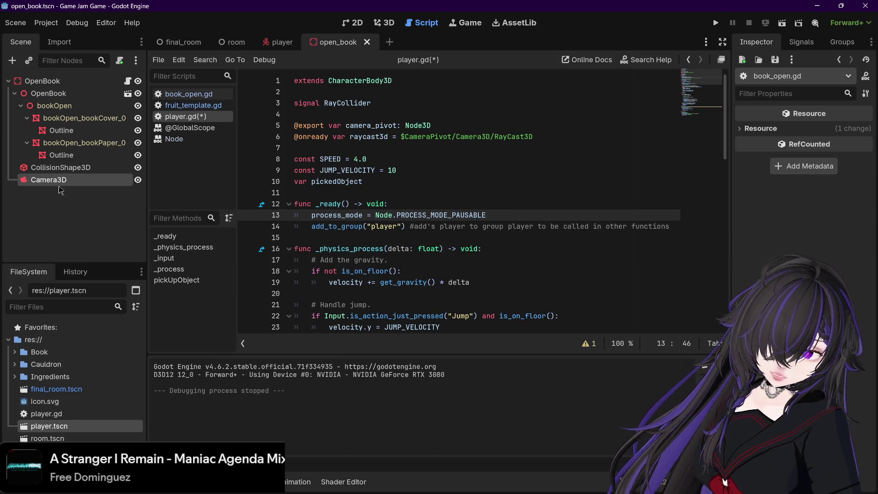
pyautogui.moveTo(486, 215); pyautogui.dragTo(452, 215)
pyautogui.write('AL')
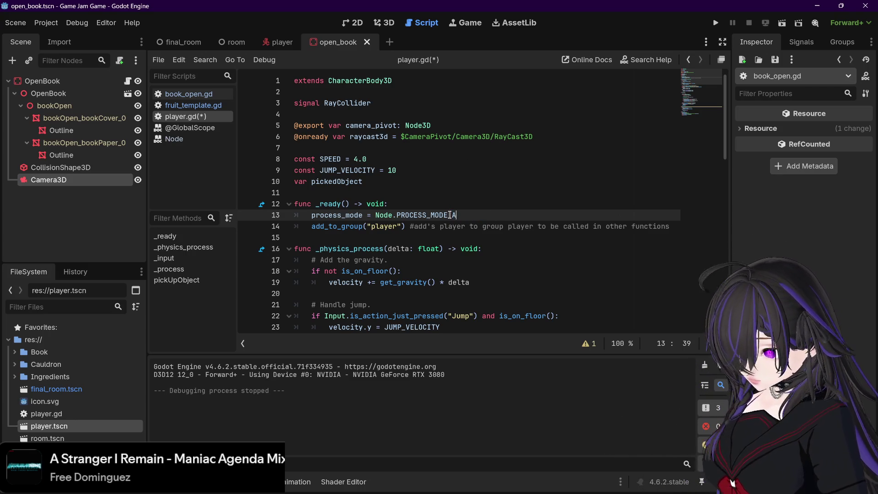
pyautogui.press('Return')
# Step: Save player.gd, run the game to test it, then stop it with F8
pyautogui.hotkey('ctrl', 's')
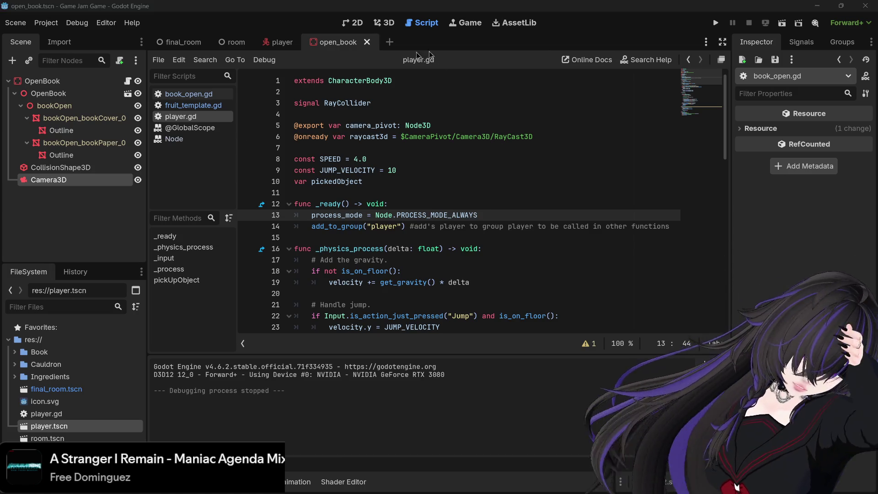
pyautogui.press('F5')
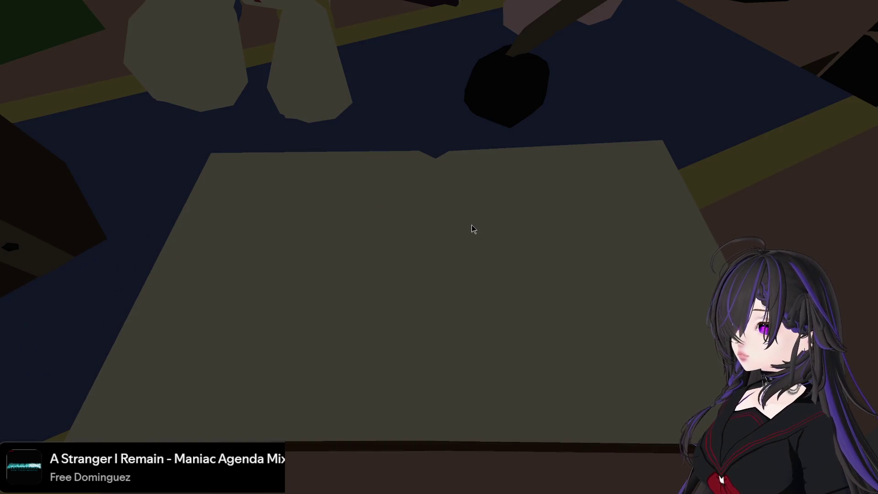
pyautogui.press('F8')
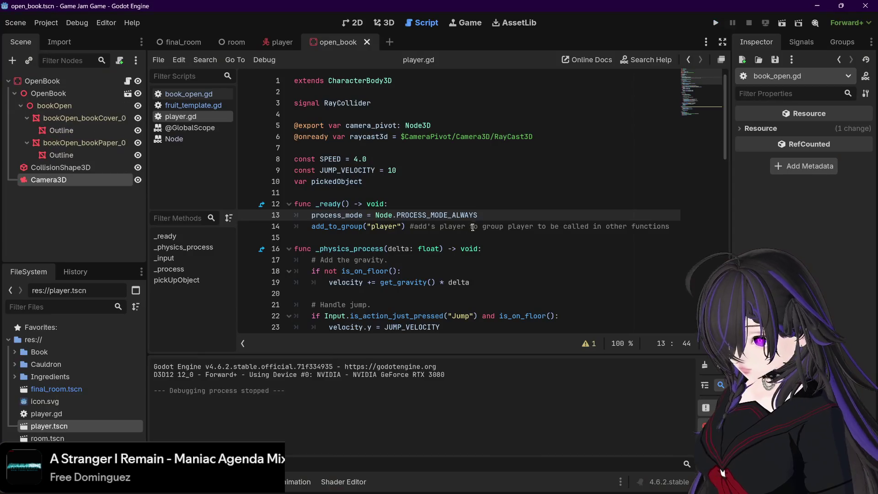
pyautogui.scroll(-1, 468, 213)
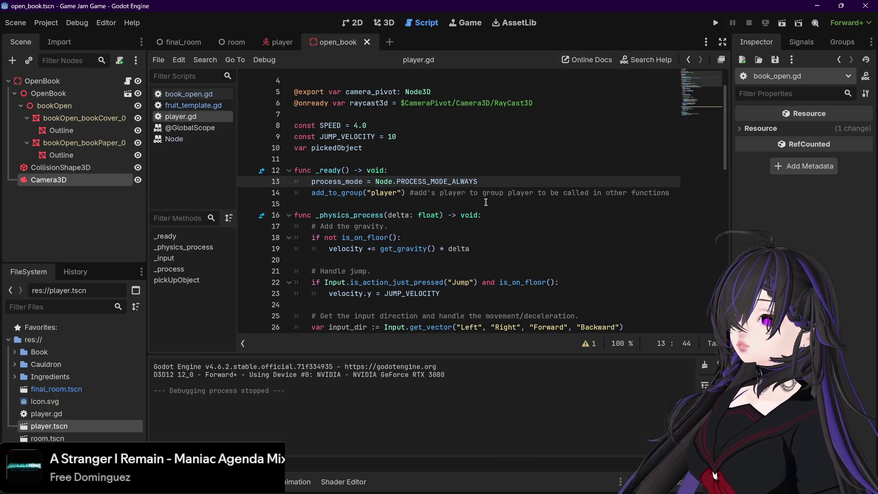
pyautogui.scroll(-2, 486, 203)
pyautogui.scroll(-5, 486, 202)
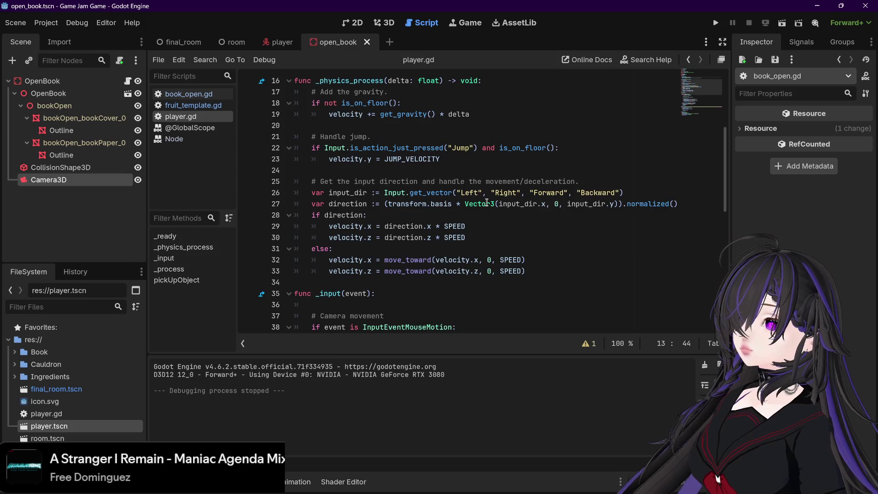
pyautogui.scroll(-3, 488, 203)
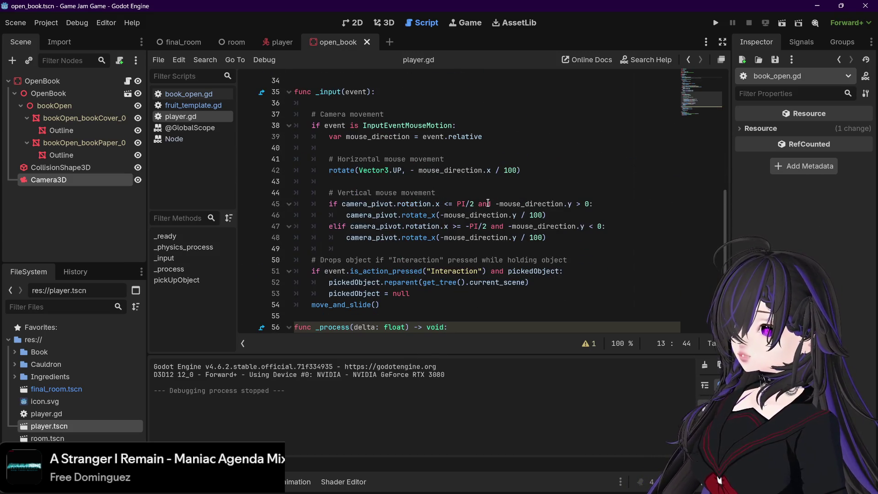
pyautogui.scroll(-4, 488, 203)
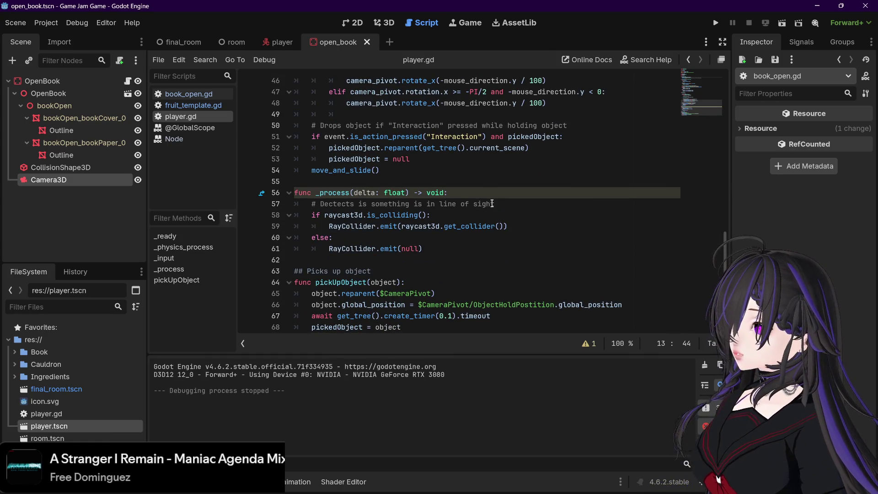
pyautogui.scroll(4, 499, 205)
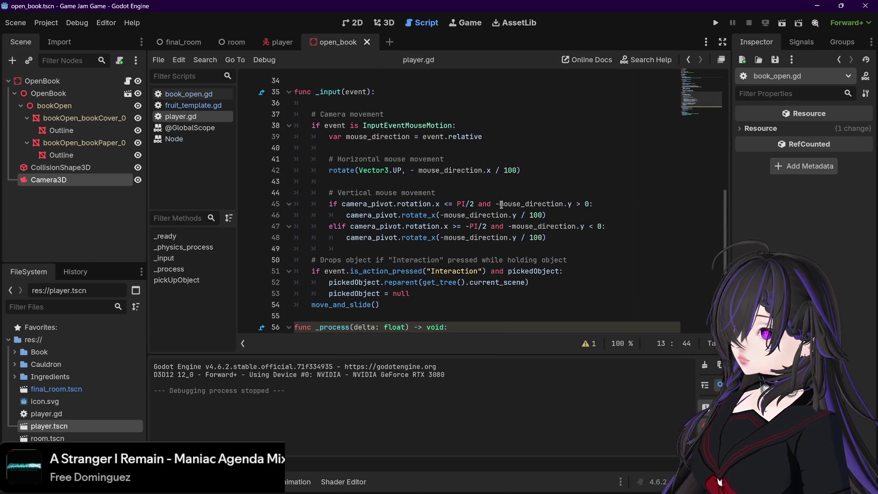
pyautogui.scroll(-3, 502, 204)
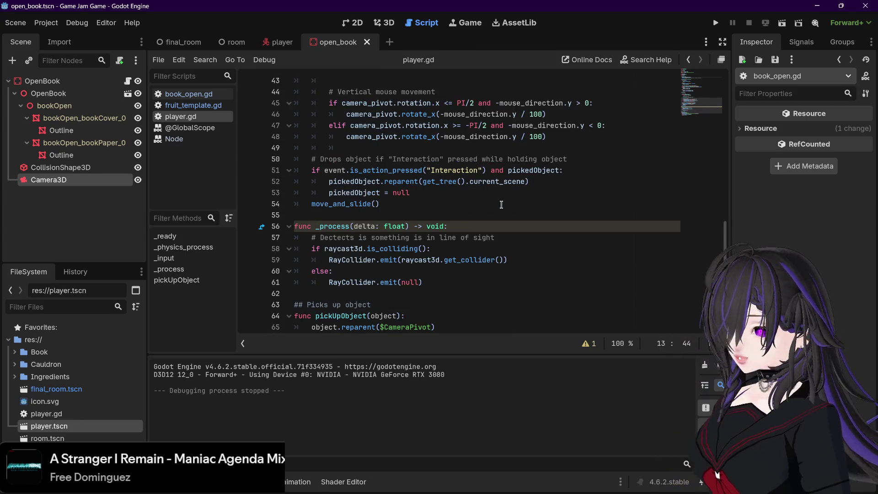
pyautogui.scroll(-1, 501, 205)
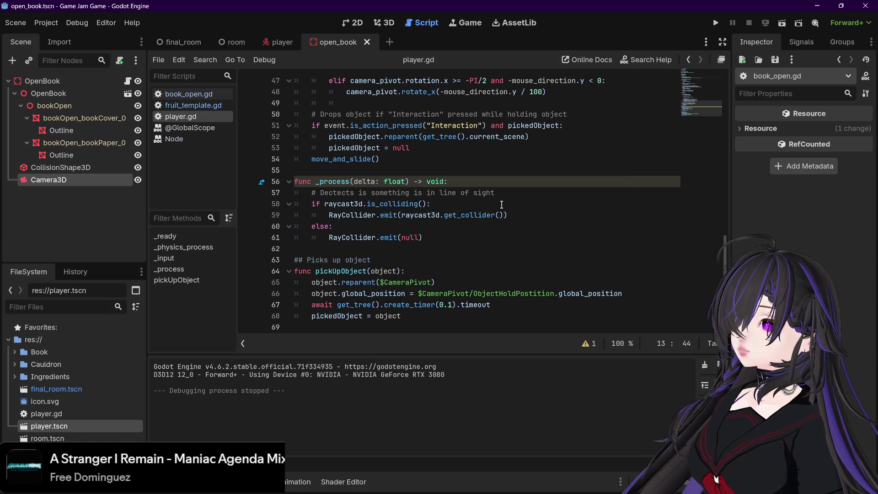
pyautogui.scroll(15, 396, 84)
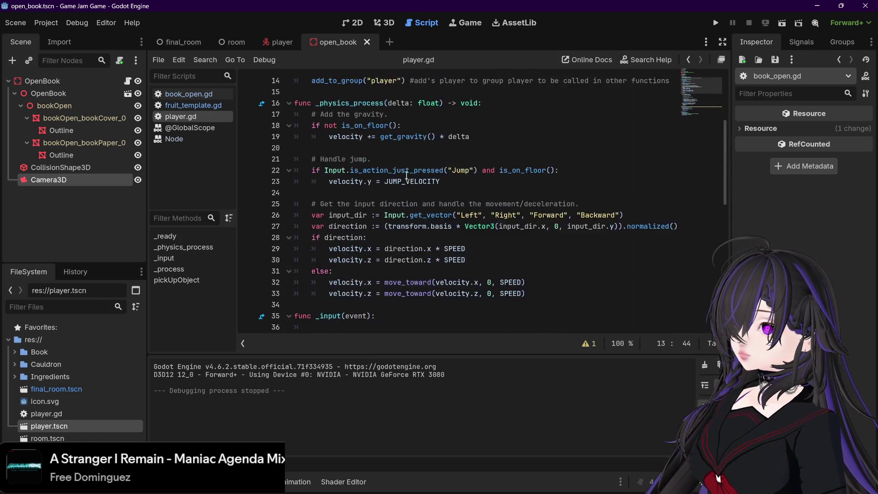
pyautogui.moveTo(477, 215); pyautogui.dragTo(311, 215)
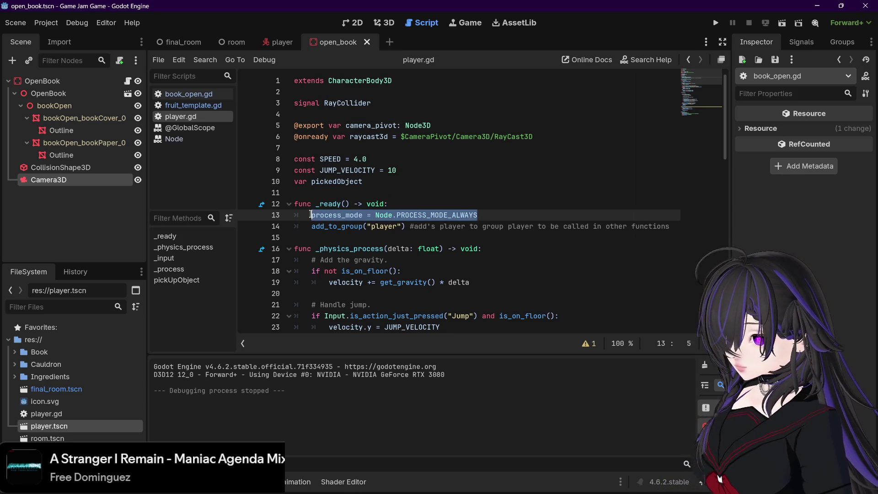
pyautogui.press('BackSpace')
pyautogui.press('BackSpace')
pyautogui.press('BackSpace')
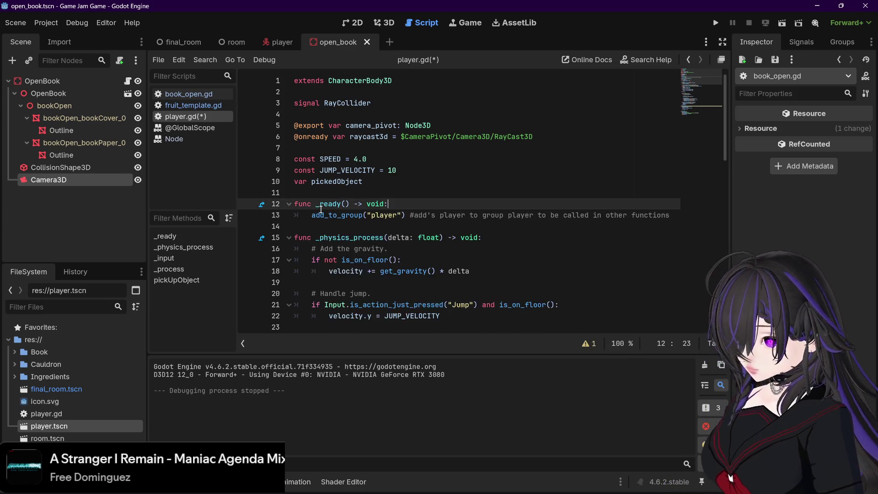
# Step: Switch to book_open.gd and put the caret at the paused = false assignment on line 36
pyautogui.click(189, 94)
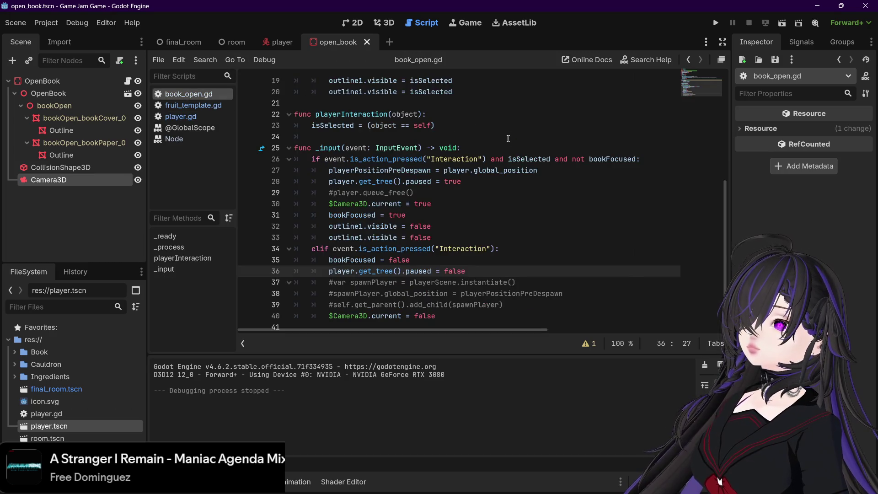
pyautogui.press('Up')
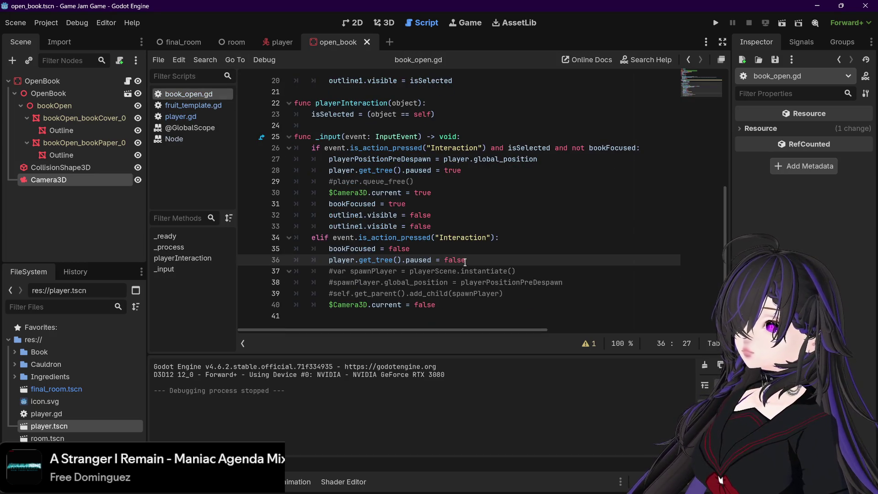
pyautogui.moveTo(466, 261); pyautogui.dragTo(444, 261)
pyautogui.click(432, 261)
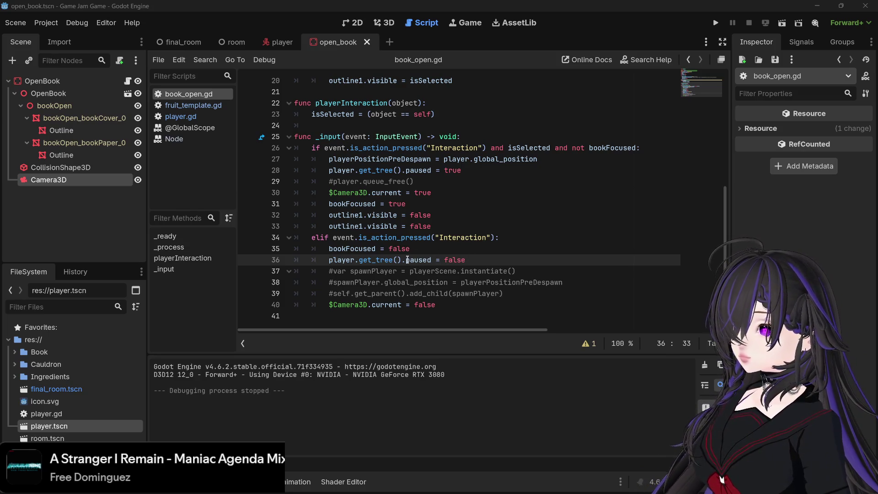
# Step: Change line 36 of book_open.gd to player.get_tree().unpaused = true
pyautogui.click(430, 260)
pyautogui.write('un')
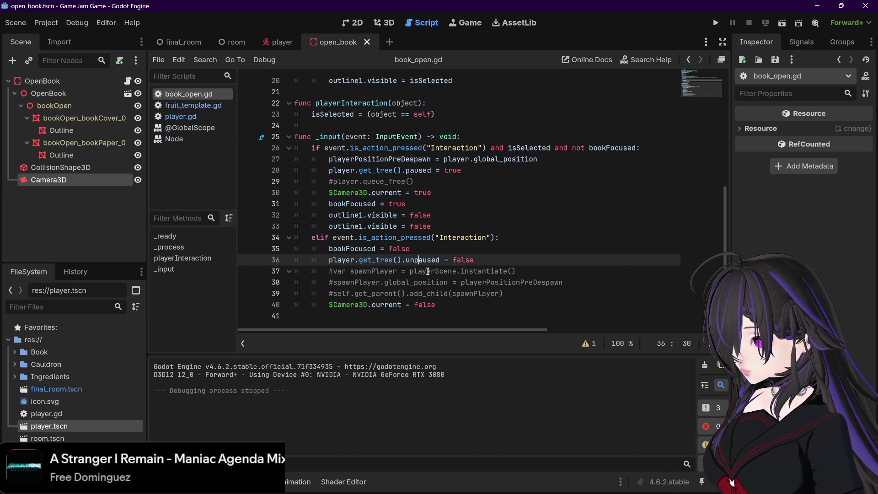
pyautogui.press('Down')
pyautogui.press('Home')
pyautogui.press('Left')
pyautogui.press('Left')
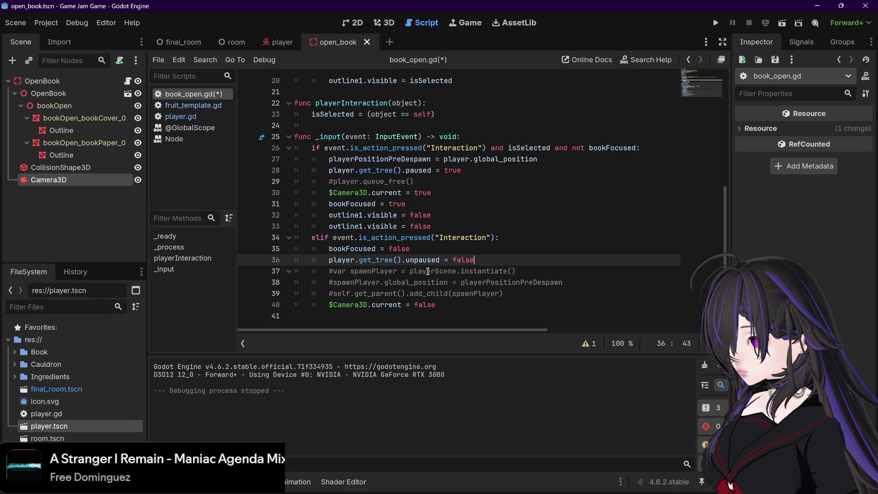
pyautogui.press('BackSpace')
pyautogui.press('BackSpace')
pyautogui.press('BackSpace')
pyautogui.write('tru')
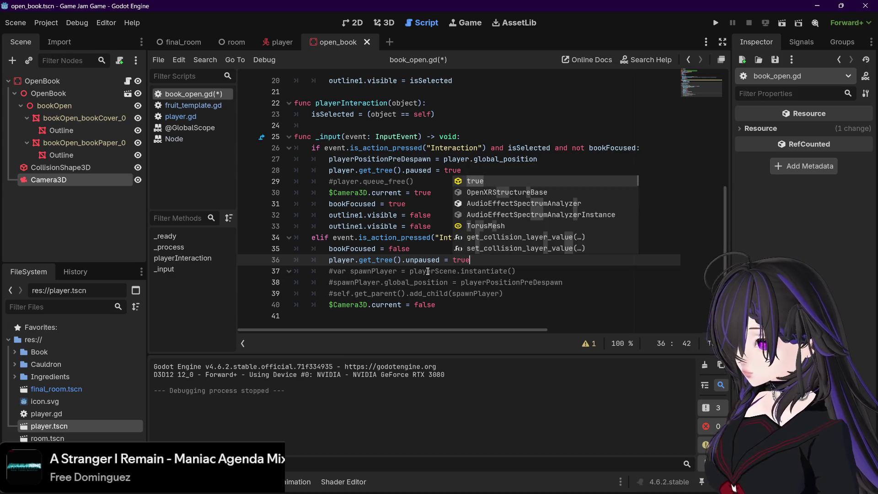
pyautogui.press('Return')
# Step: Save book_open.gd, run the project to test it, then stop the game
pyautogui.hotkey('ctrl', 's')
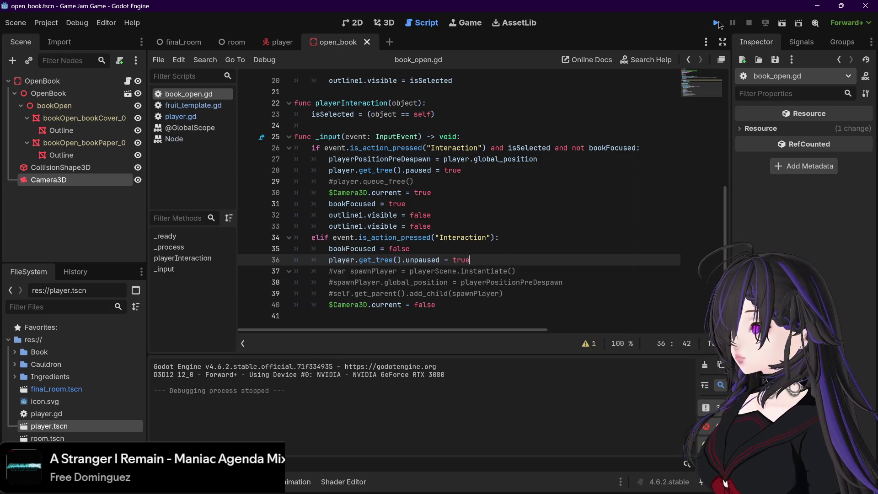
pyautogui.click(716, 22)
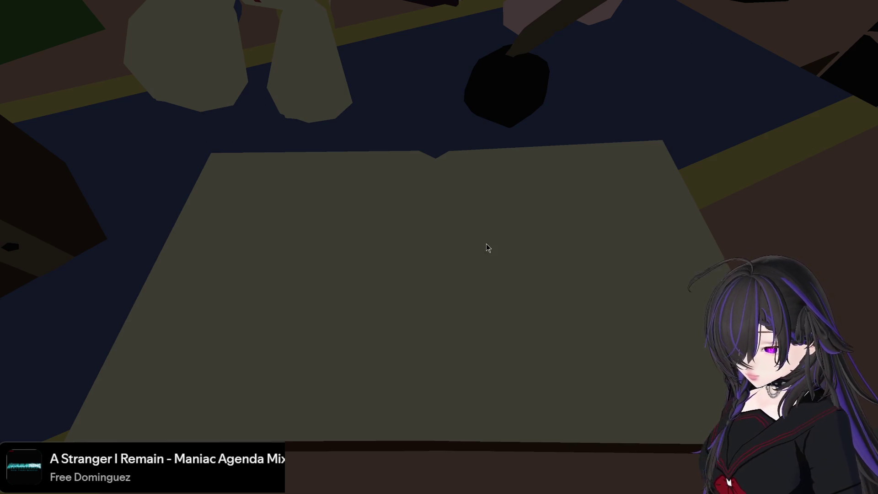
pyautogui.press('F8')
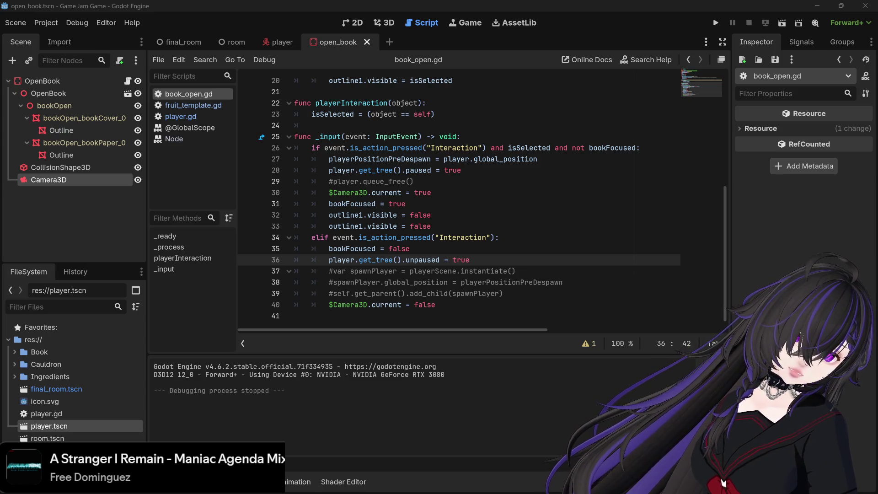
# Step: Add process_mode = Node.PROCESS_MODE_ALWAYS inside the book script's _ready and save
pyautogui.scroll(6, 337, 197)
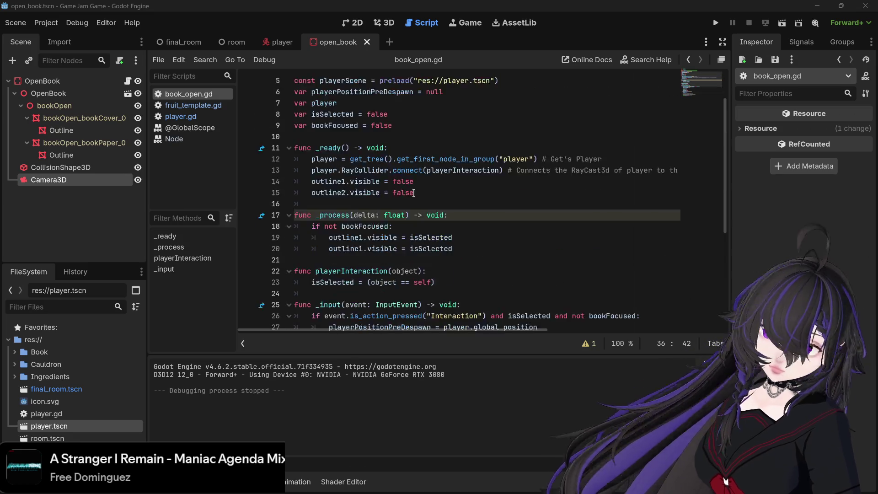
pyautogui.click(412, 180)
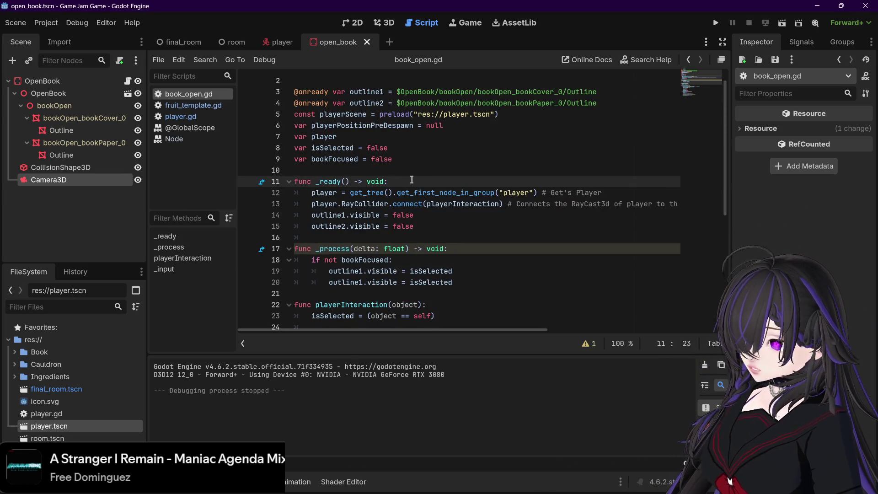
pyautogui.press('Return')
pyautogui.write('process_mode = Node.PROCESS_MODE_PAUSABLE')
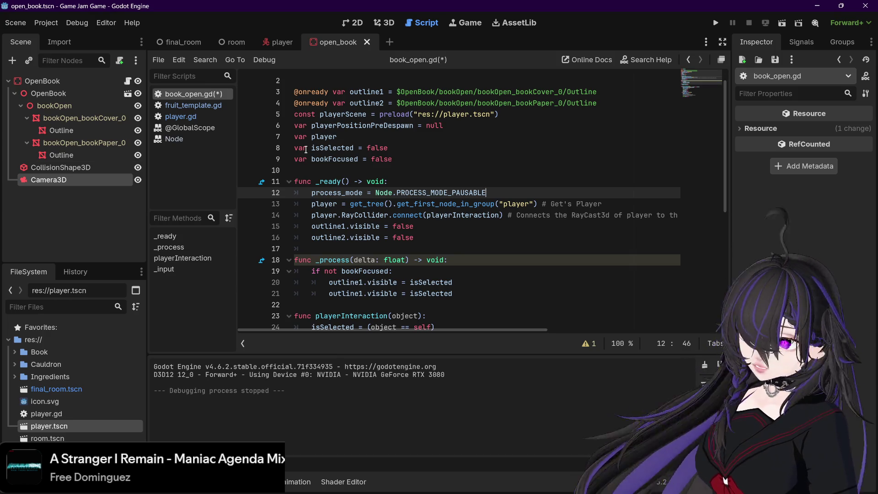
pyautogui.press('BackSpace')
pyautogui.press('BackSpace')
pyautogui.press('BackSpace')
pyautogui.write('A')
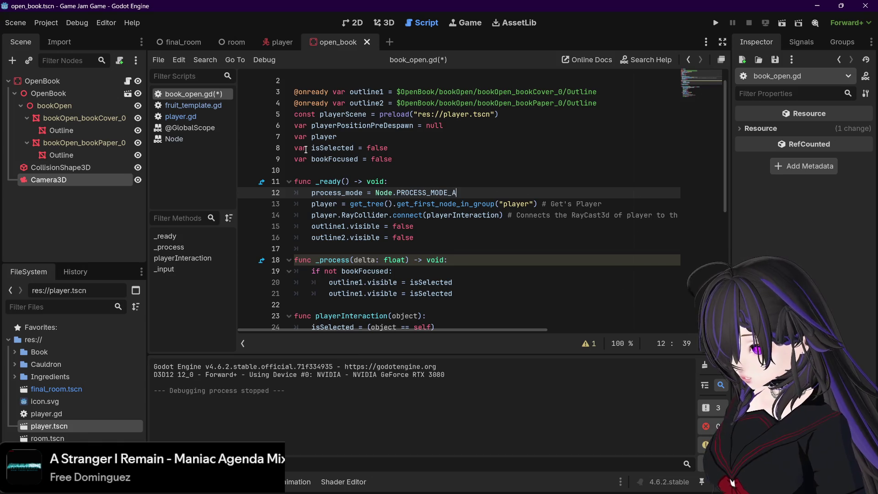
pyautogui.press('Return')
pyautogui.hotkey('ctrl', 's')
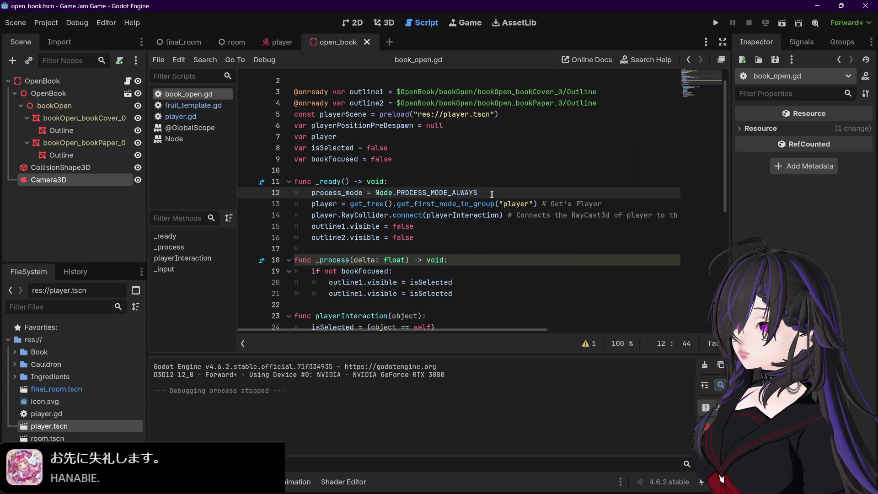
# Step: Change line 37 to get_tree().paused = false, save, and run the game
pyautogui.scroll(-6, 492, 194)
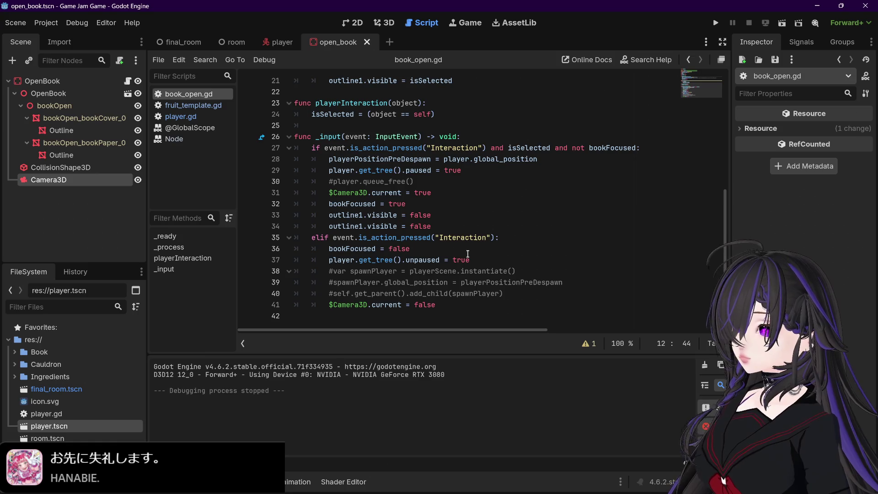
pyautogui.moveTo(437, 260); pyautogui.dragTo(408, 260)
pyautogui.write('paused')
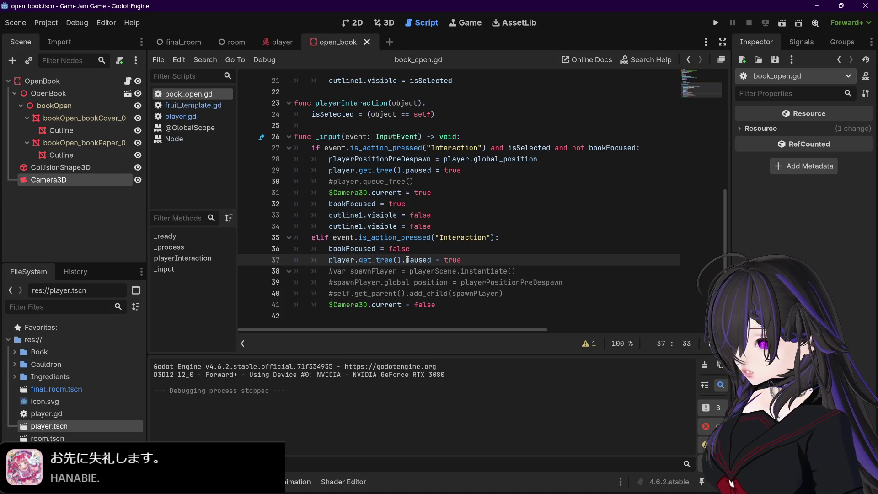
pyautogui.press('End')
pyautogui.press('BackSpace')
pyautogui.press('BackSpace')
pyautogui.press('BackSpace')
pyautogui.write('false')
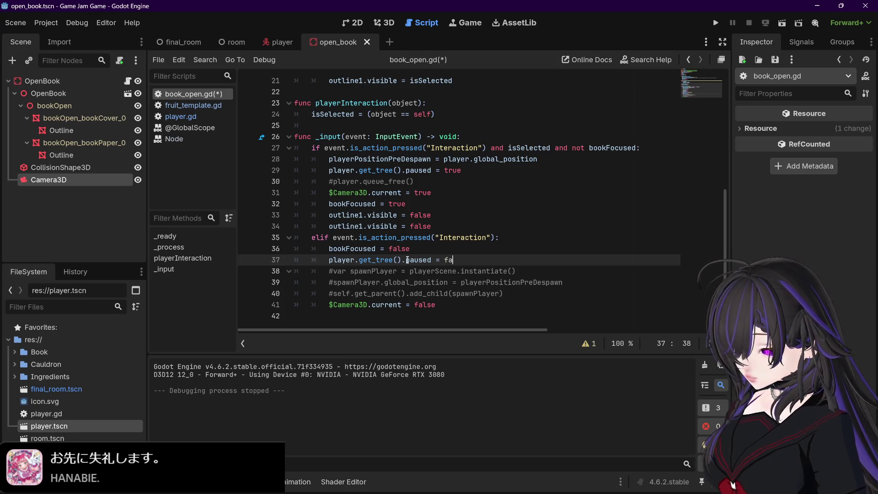
pyautogui.hotkey('ctrl', 's')
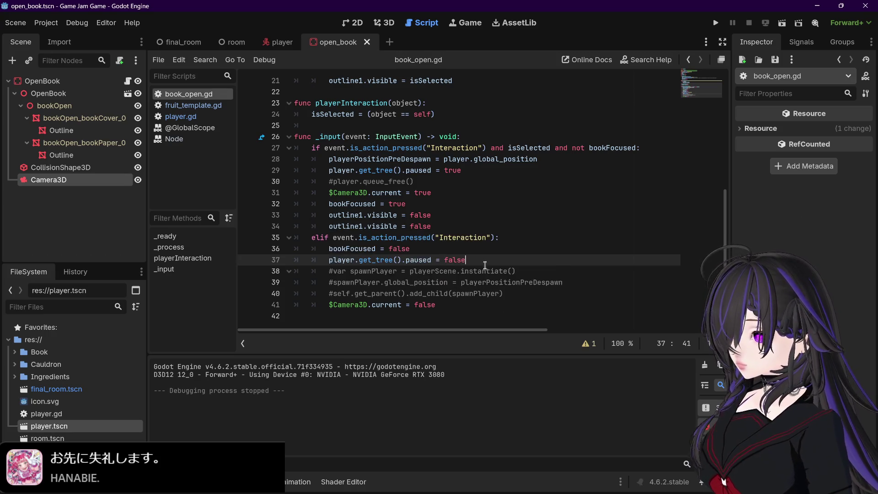
pyautogui.press('F5')
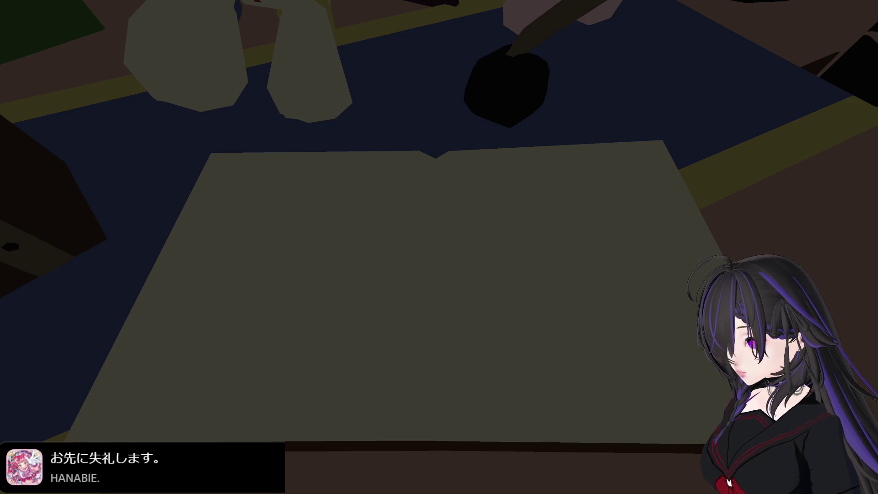
pyautogui.press('Escape')
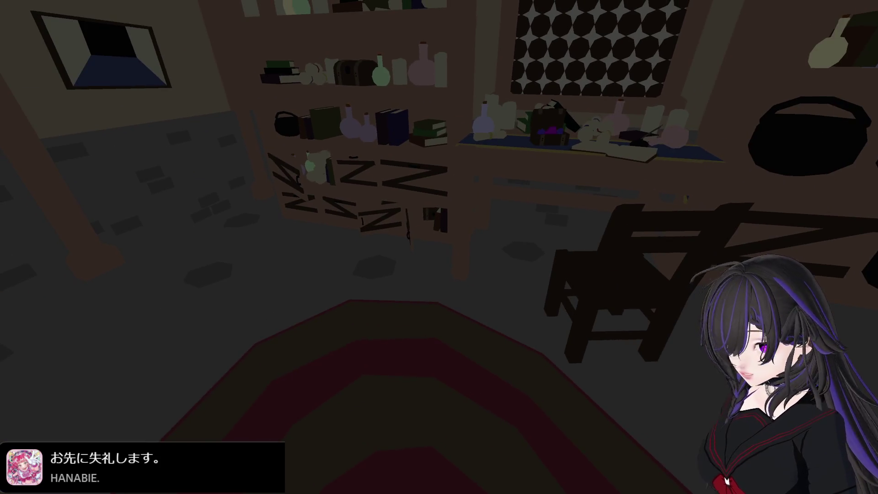
pyautogui.press('F8')
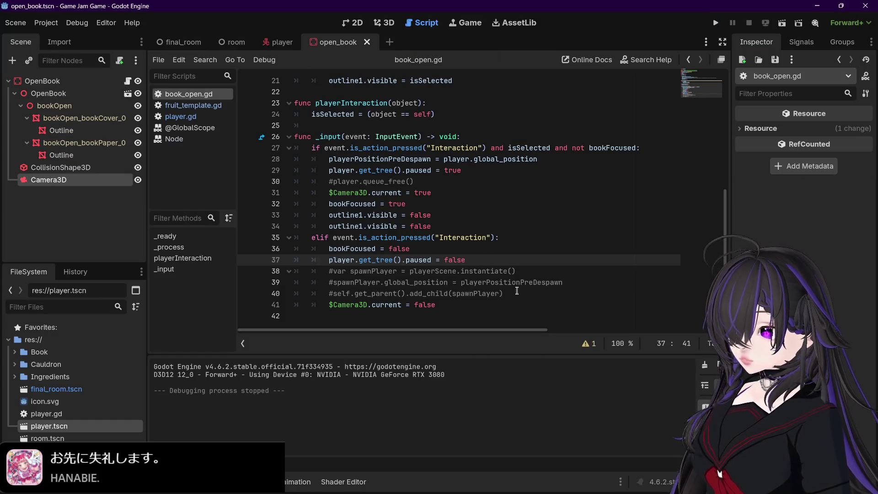
# Step: Delete the commented respawn lines, the playerPositionPreDespawn assignment and the queue_free comment, then save
pyautogui.moveTo(516, 293); pyautogui.dragTo(353, 273)
pyautogui.hotkey('shift', 'Home')
pyautogui.press('BackSpace')
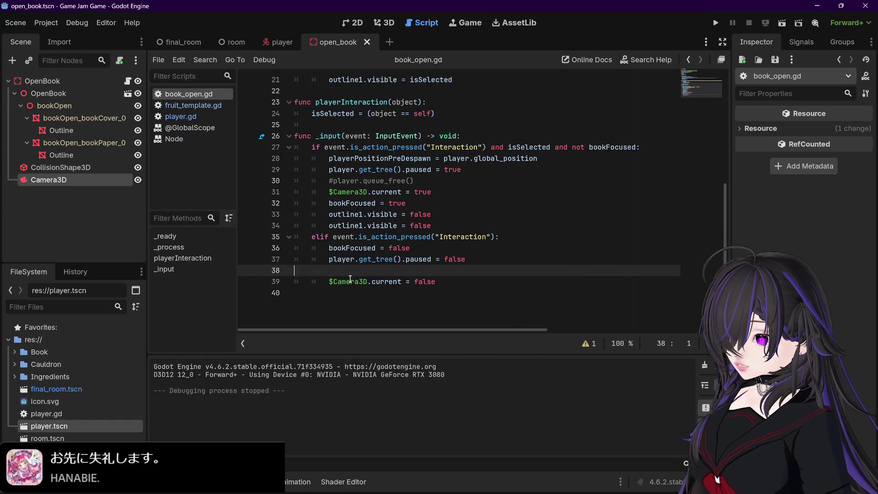
pyautogui.press('BackSpace')
pyautogui.moveTo(539, 158); pyautogui.dragTo(278, 163)
pyautogui.press('BackSpace')
pyautogui.press('BackSpace')
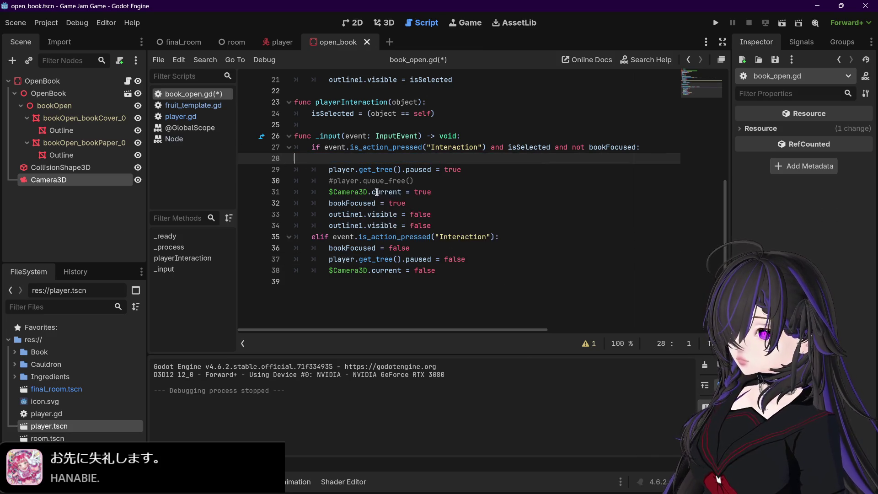
pyautogui.moveTo(414, 169); pyautogui.dragTo(272, 174)
pyautogui.press('BackSpace')
pyautogui.press('BackSpace')
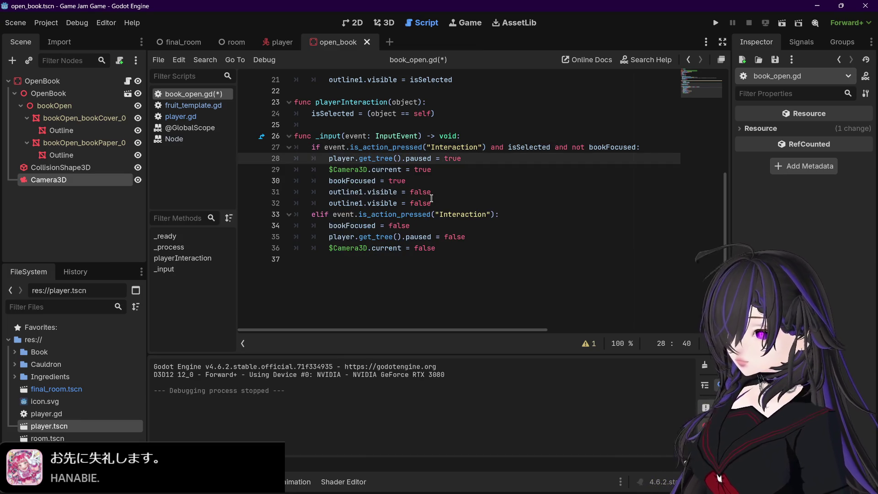
pyautogui.hotkey('ctrl', 's')
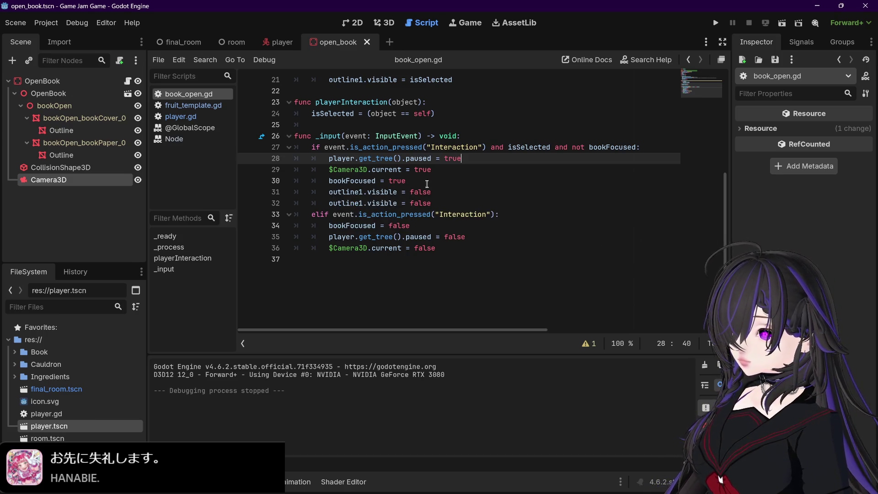
# Step: Delete the playerScene preload and playerPositionPreDespawn declarations at the top, then save
pyautogui.click(427, 184)
pyautogui.scroll(3, 460, 194)
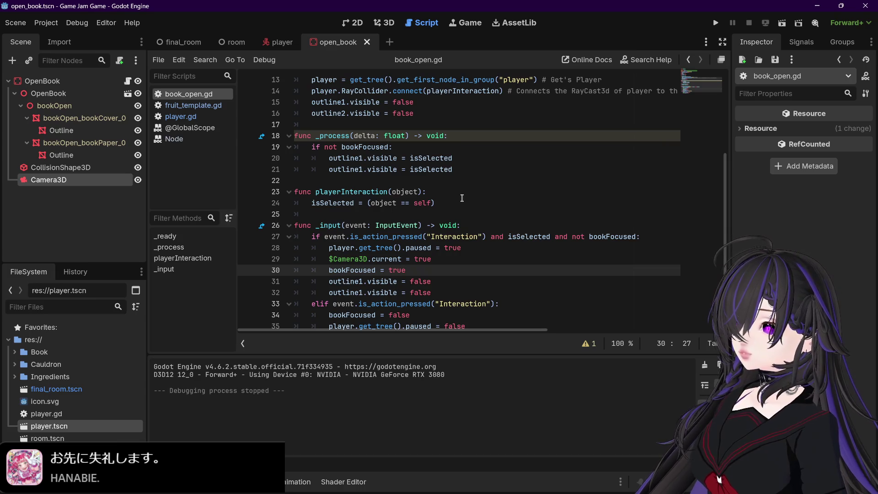
pyautogui.scroll(4, 462, 198)
pyautogui.moveTo(508, 125); pyautogui.dragTo(279, 128)
pyautogui.press('BackSpace')
pyautogui.press('BackSpace')
pyautogui.moveTo(439, 128); pyautogui.dragTo(260, 127)
pyautogui.press('BackSpace')
pyautogui.press('BackSpace')
pyautogui.hotkey('ctrl', 's')
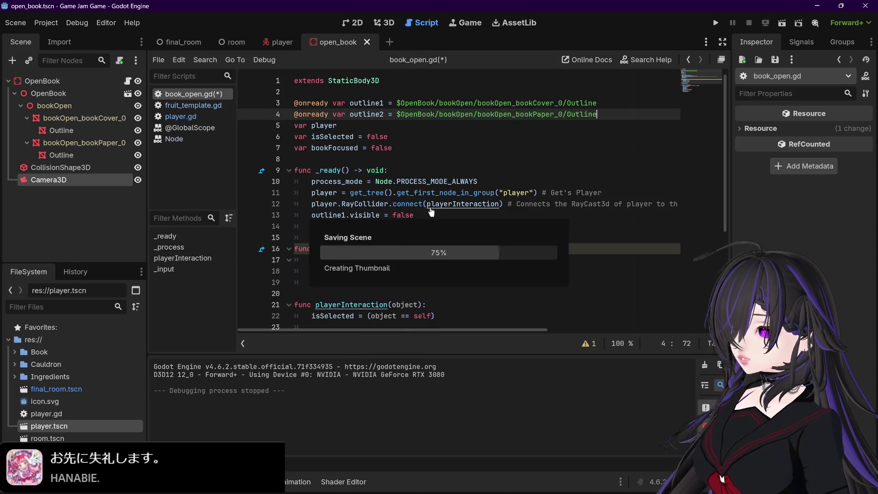
pyautogui.scroll(-4, 432, 212)
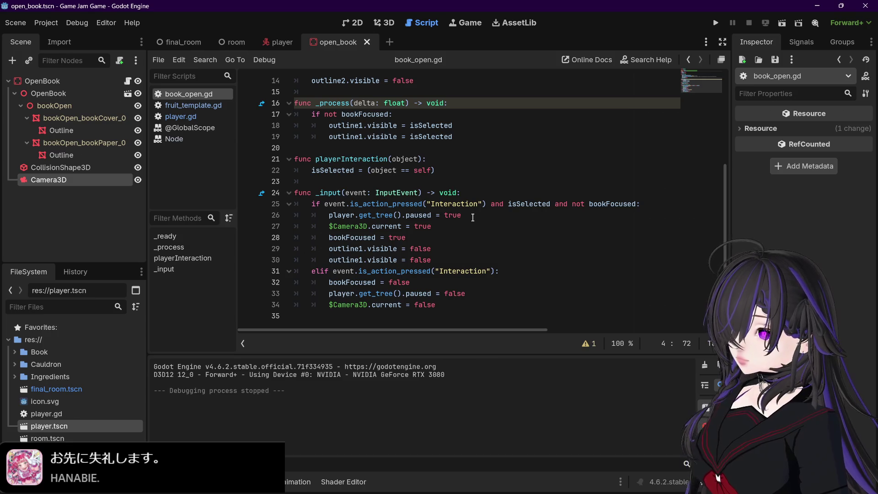
# Step: Add '# When looking at book and pressing "Interaction," pause game, switch active camera' atop _input
pyautogui.click(482, 194)
pyautogui.press('Return')
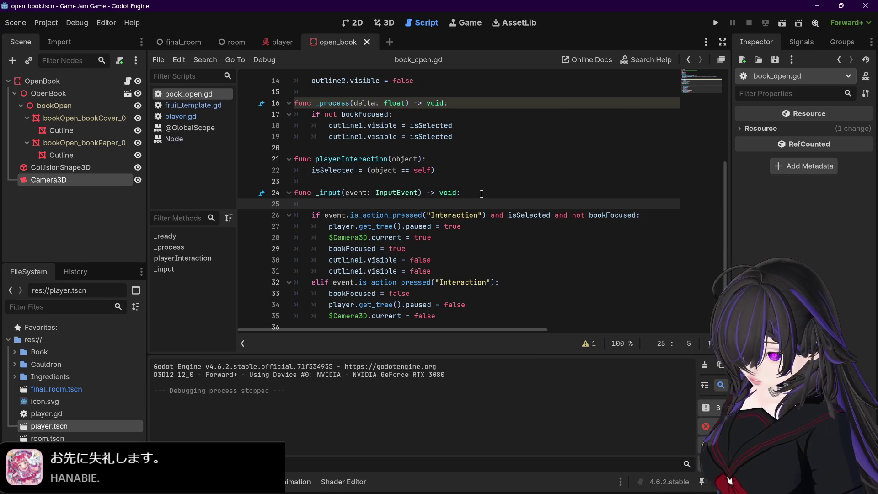
pyautogui.write('# ')
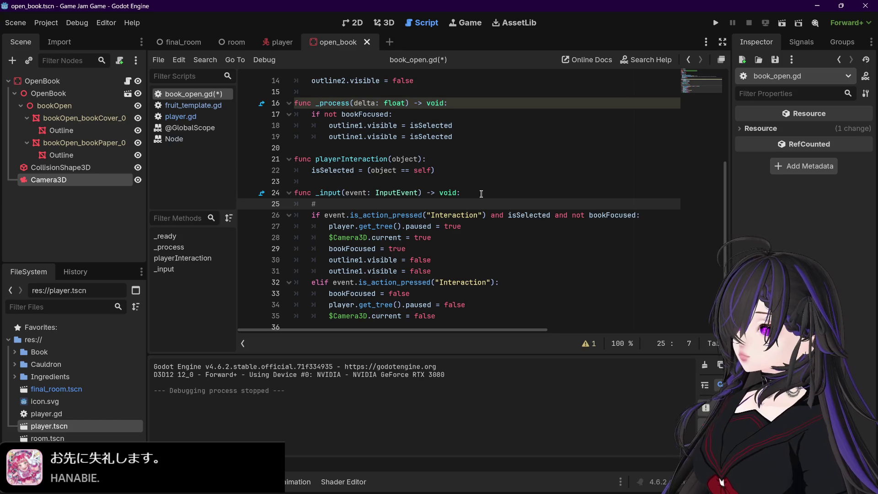
pyautogui.write('When')
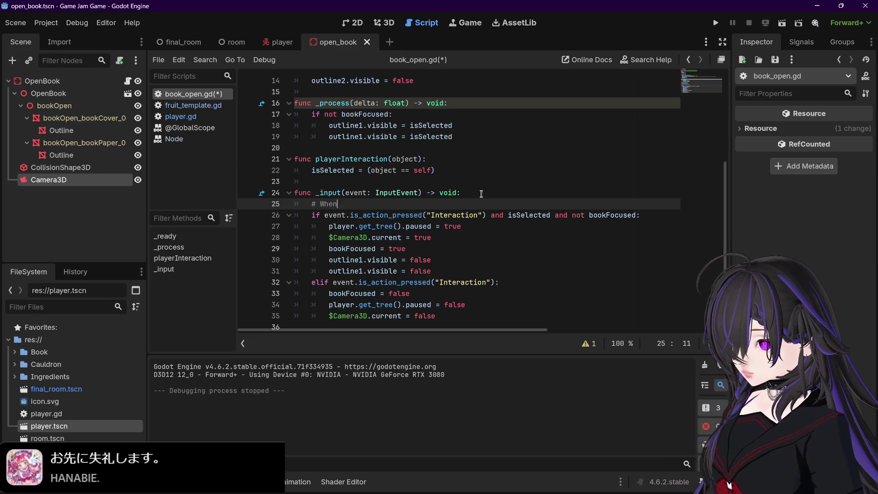
pyautogui.write(' Iooki')
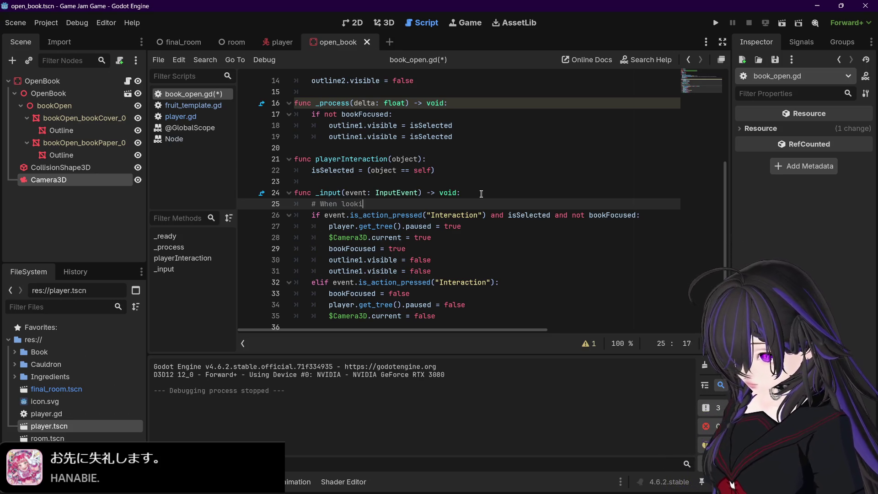
pyautogui.write('ng at book and ')
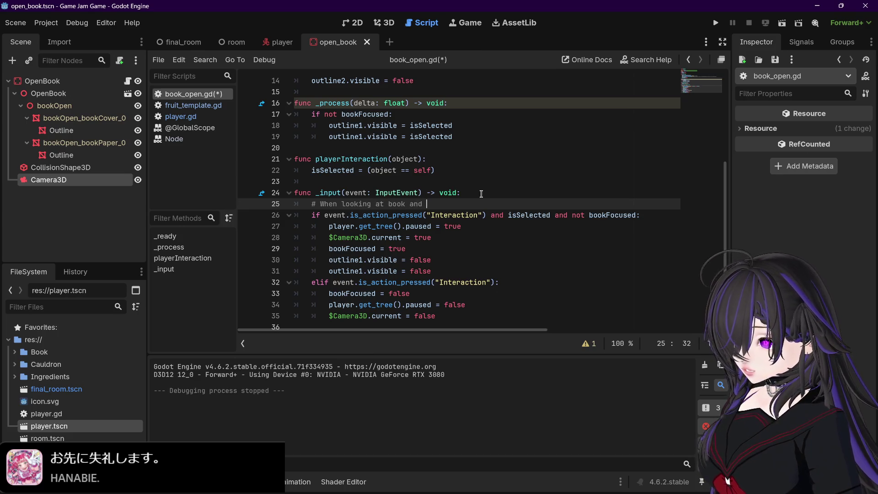
pyautogui.write('pressing"')
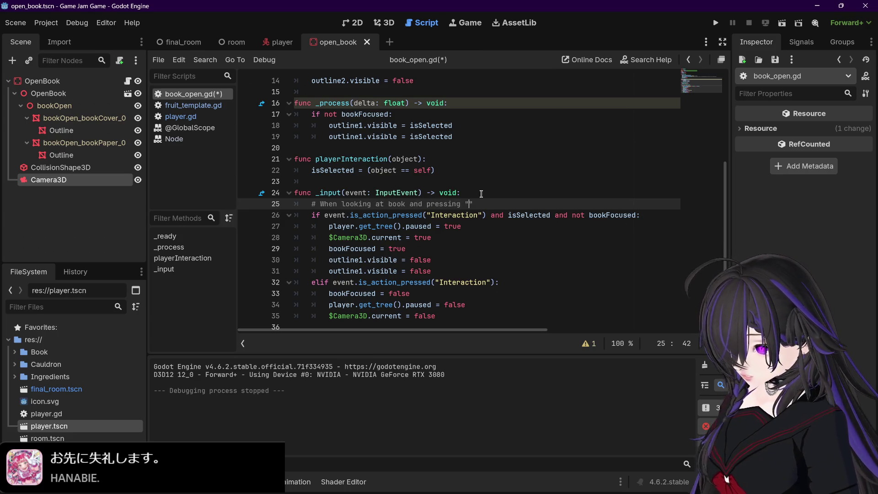
pyautogui.write('Interaction')
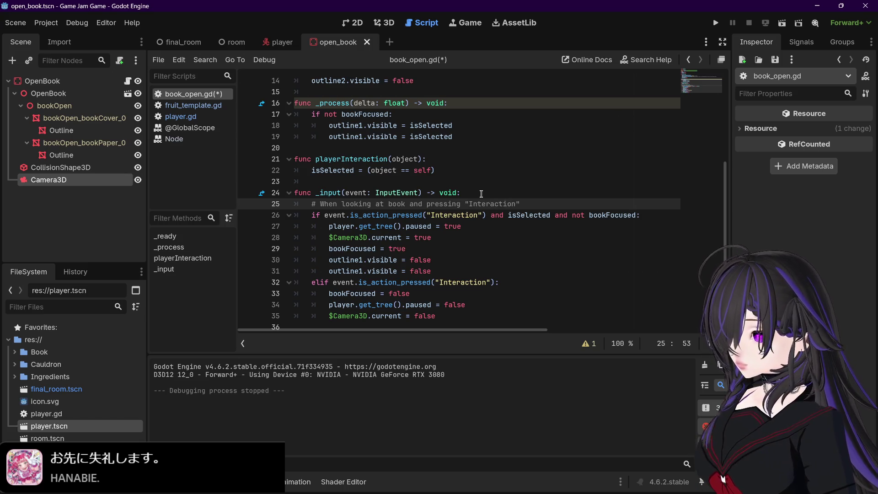
pyautogui.press('Right')
pyautogui.press('Left')
pyautogui.write(',')
pyautogui.press('Right')
pyautogui.write('p')
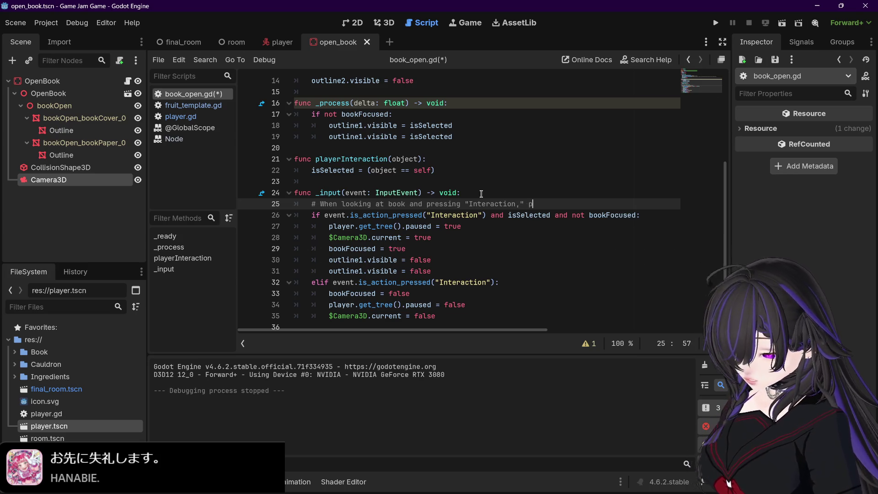
pyautogui.write('ause game')
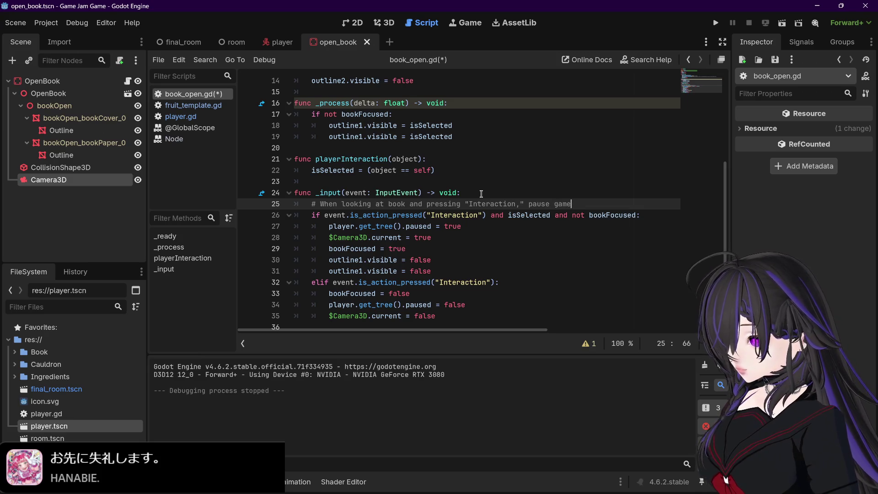
pyautogui.write(', switch active camera')
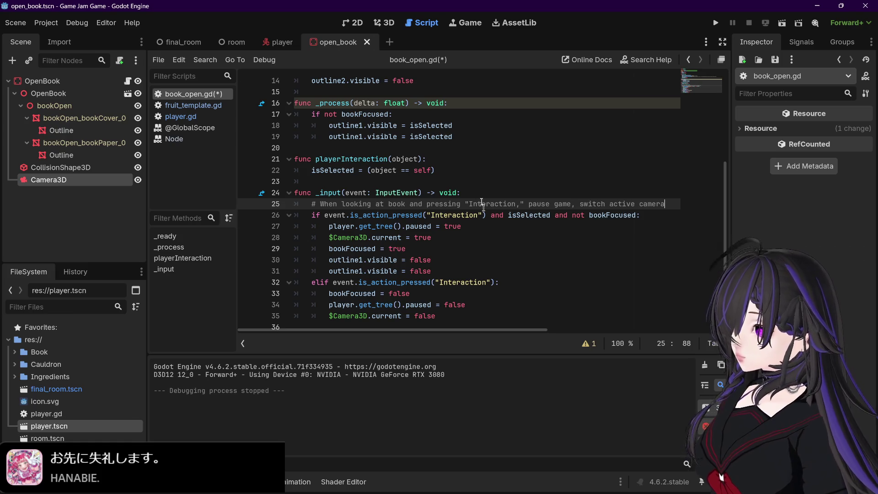
pyautogui.click(483, 274)
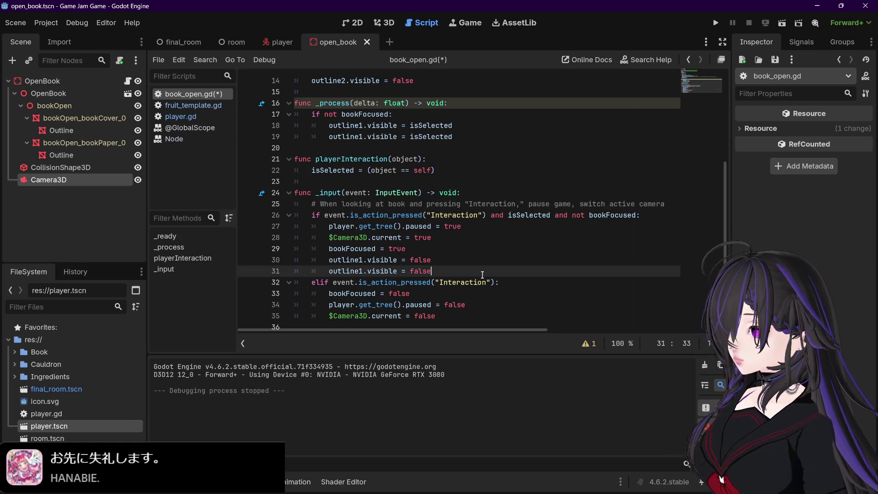
# Step: Insert '# Unpause game when pressing "Interaction" and switch active camera' above elif, then save
pyautogui.press('Return')
pyautogui.press('Return')
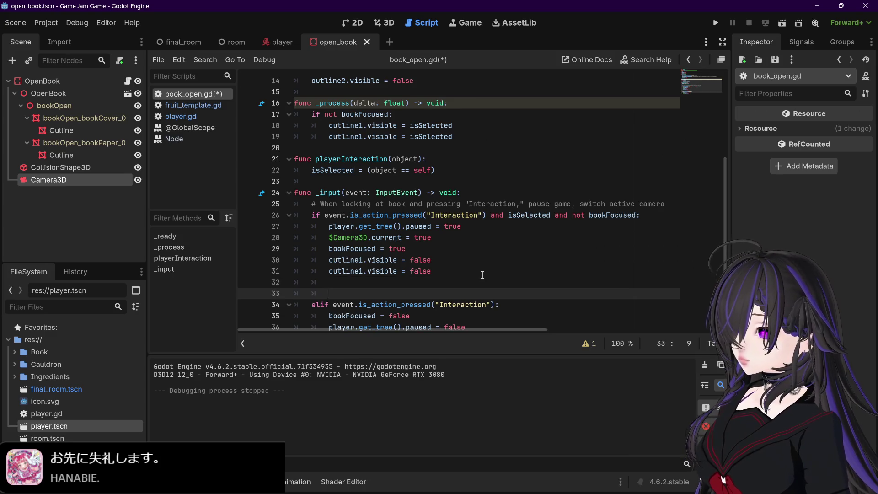
pyautogui.scroll(-1, 483, 275)
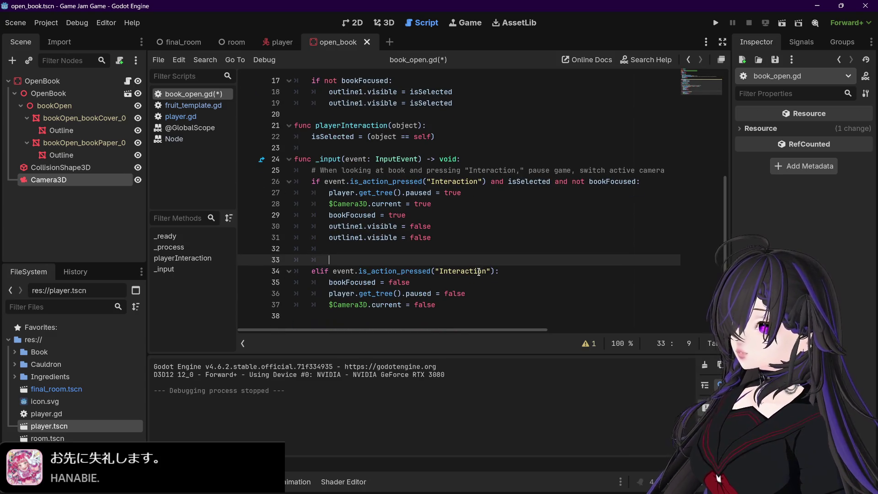
pyautogui.write('#Unpause game')
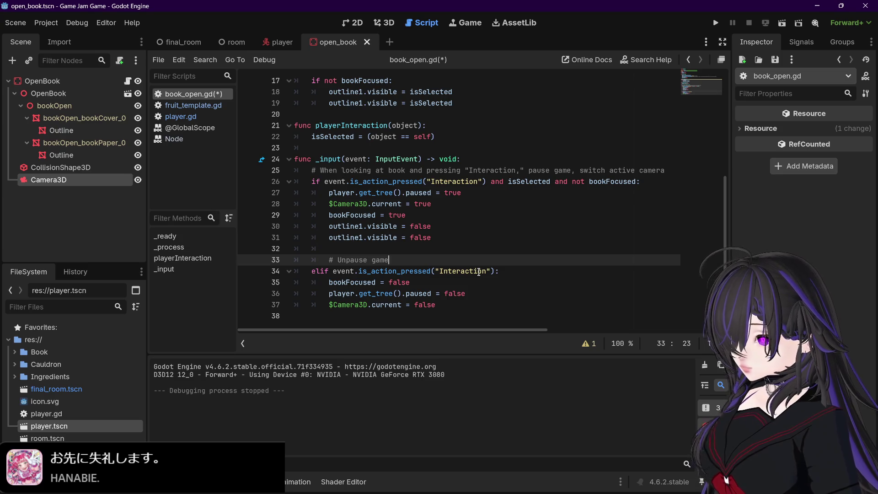
pyautogui.write(' when')
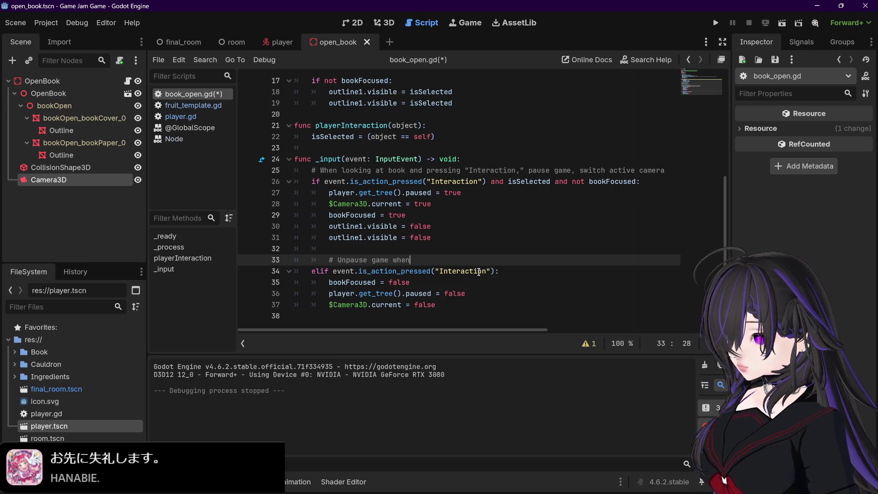
pyautogui.write(' pressing')
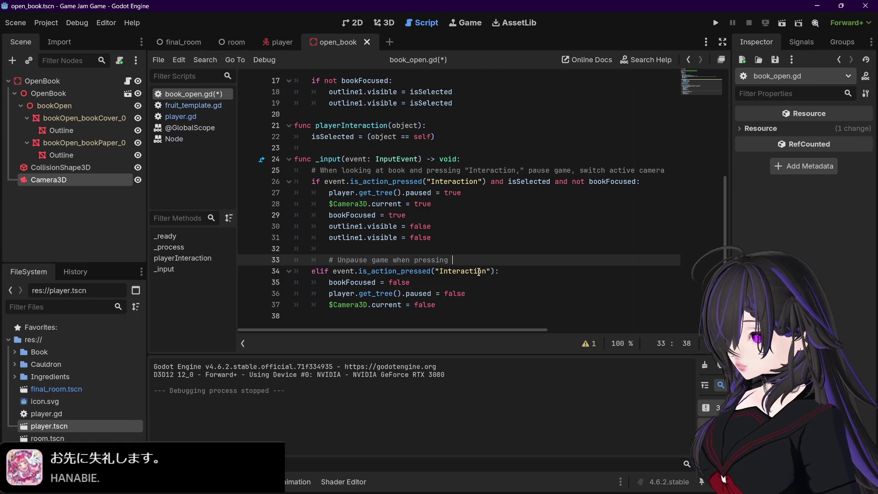
pyautogui.write('""Interaction')
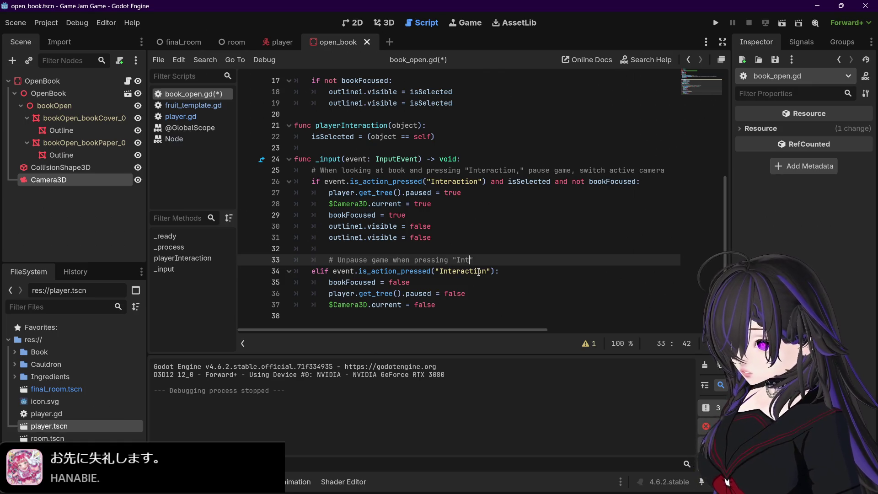
pyautogui.write('" andswitch active ca')
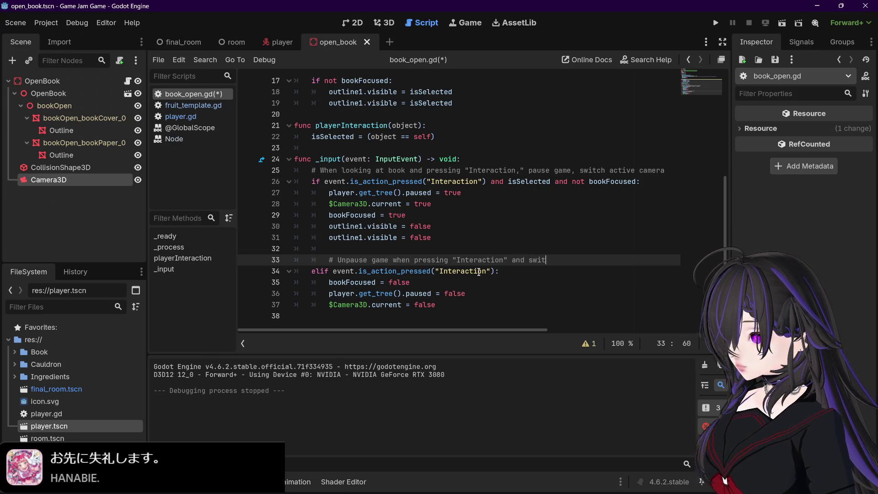
pyautogui.write('mera')
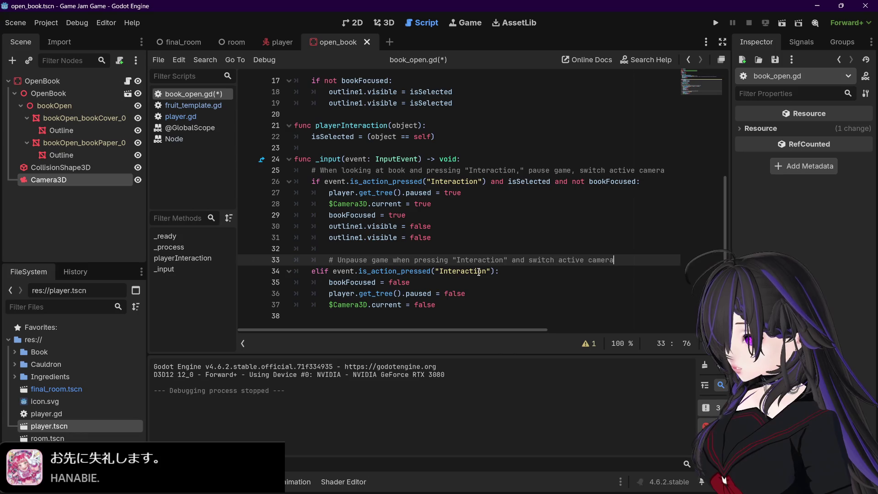
pyautogui.hotkey('ctrl', 's')
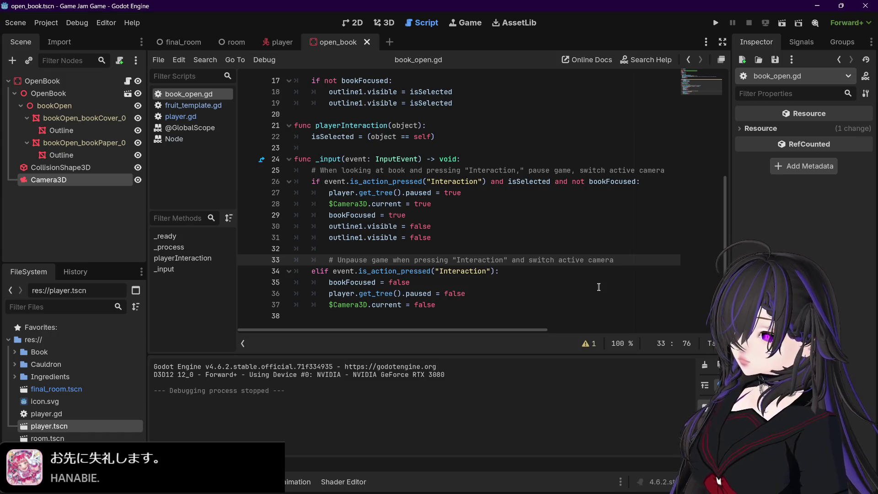
pyautogui.scroll(1, 599, 286)
pyautogui.scroll(2, 599, 287)
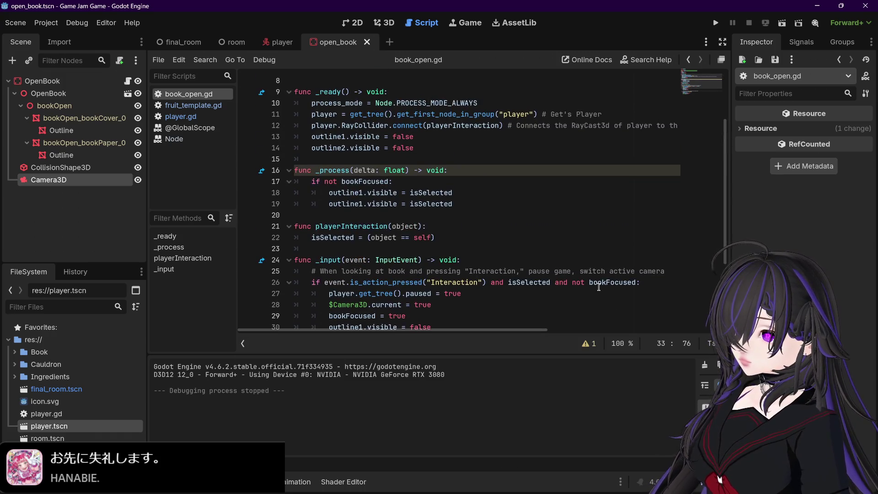
pyautogui.scroll(1, 599, 287)
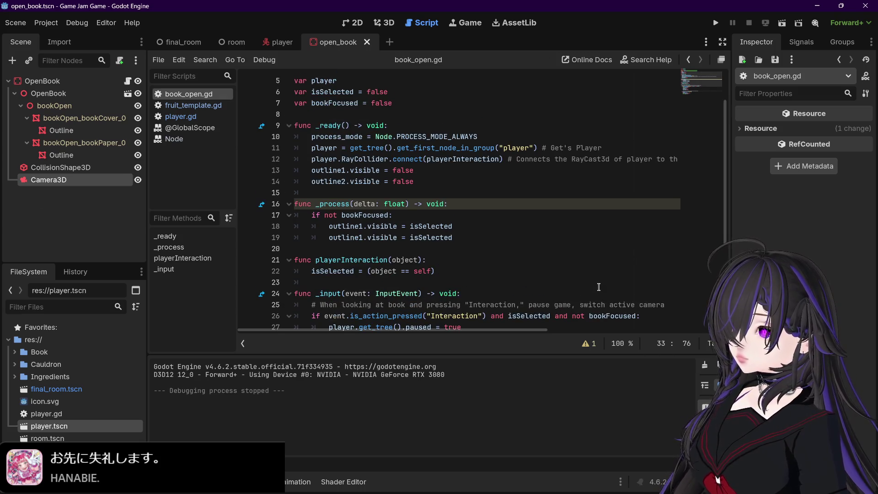
pyautogui.scroll(1, 599, 287)
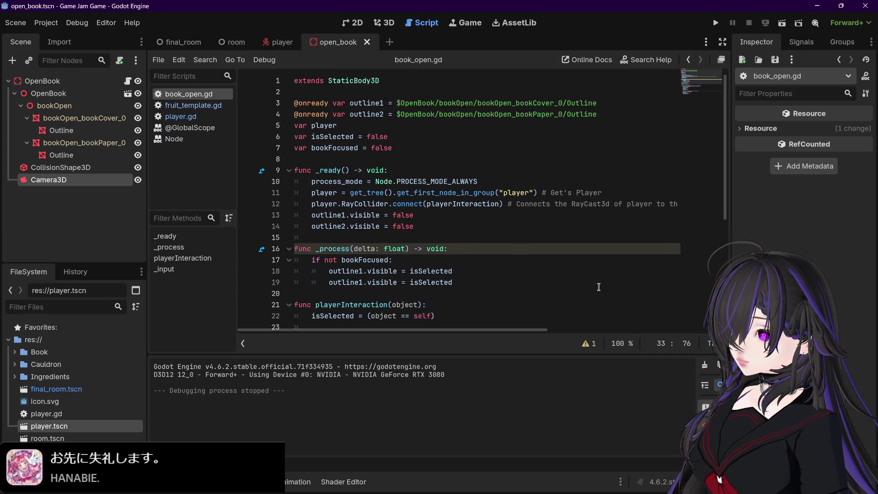
pyautogui.scroll(-3, 599, 287)
pyautogui.scroll(-2, 599, 287)
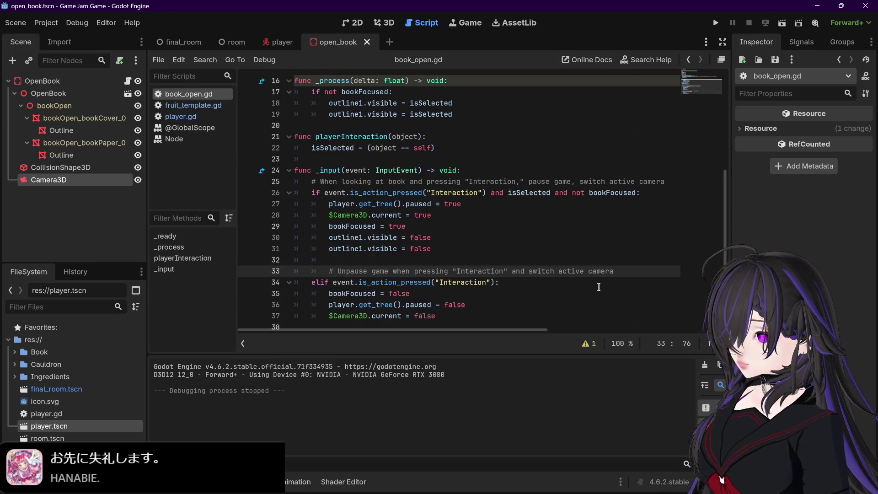
pyautogui.scroll(4, 599, 287)
pyautogui.scroll(1, 598, 287)
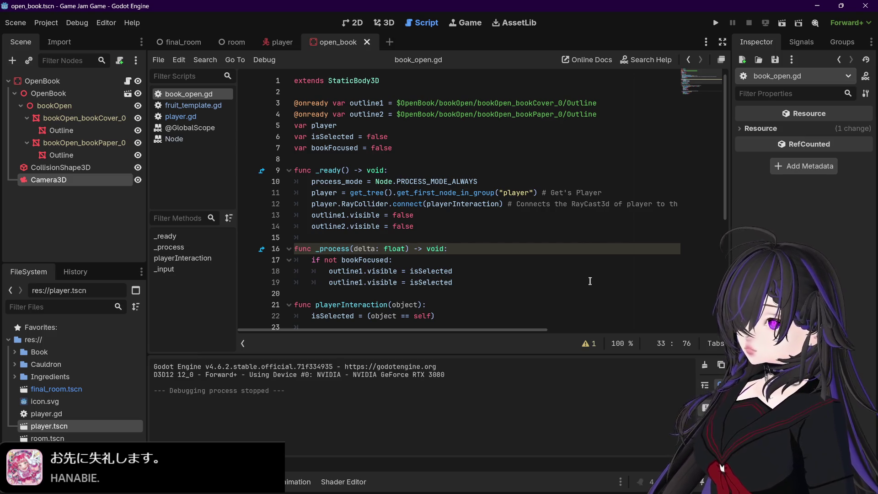
pyautogui.scroll(-5, 590, 281)
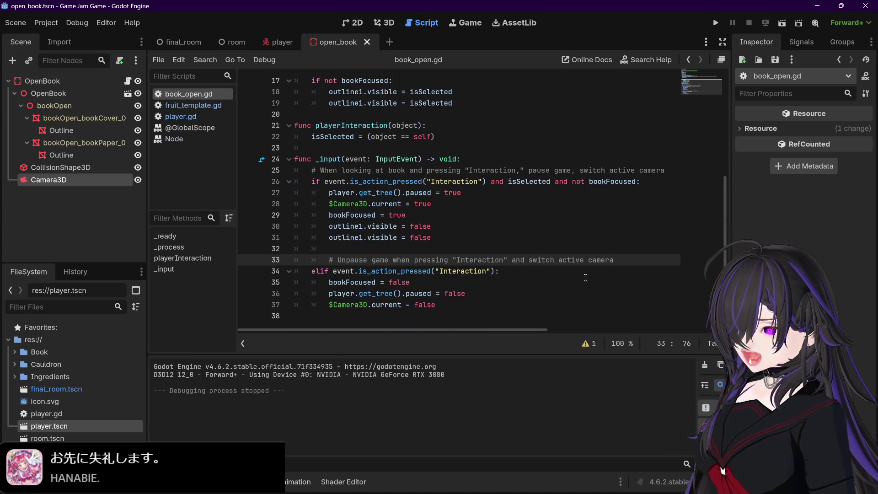
pyautogui.moveTo(686, 492)
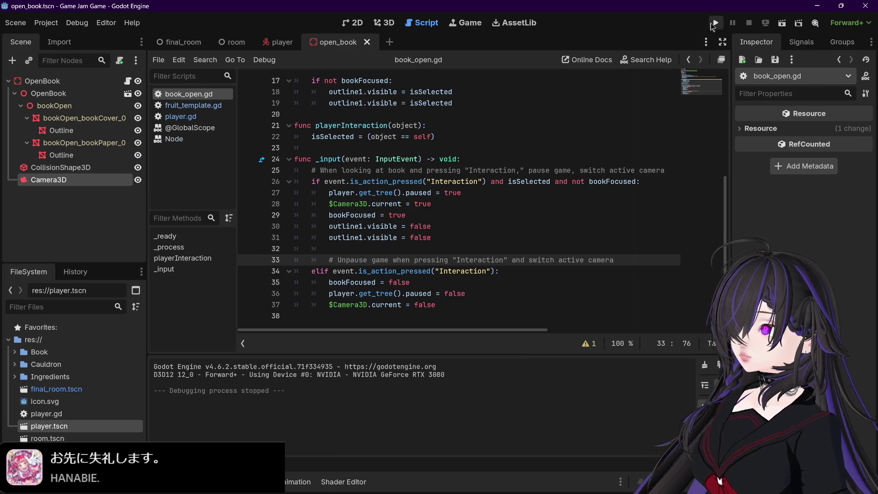
pyautogui.click(715, 23)
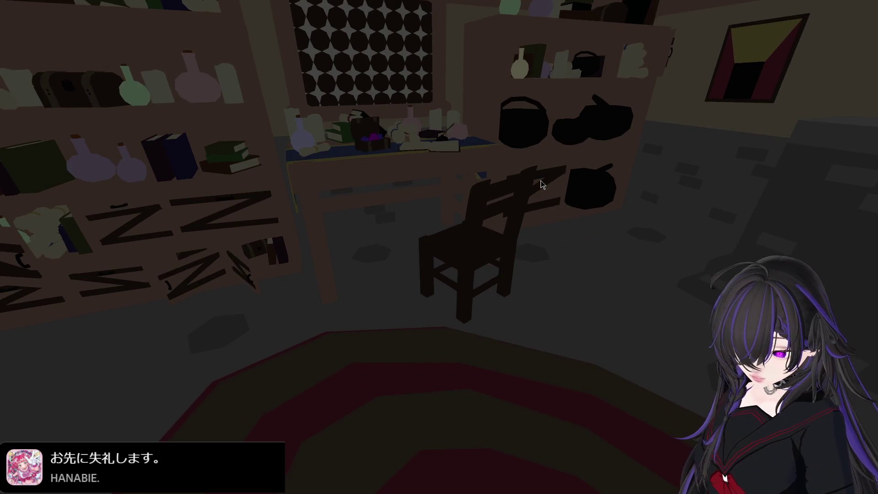
pyautogui.press('F8')
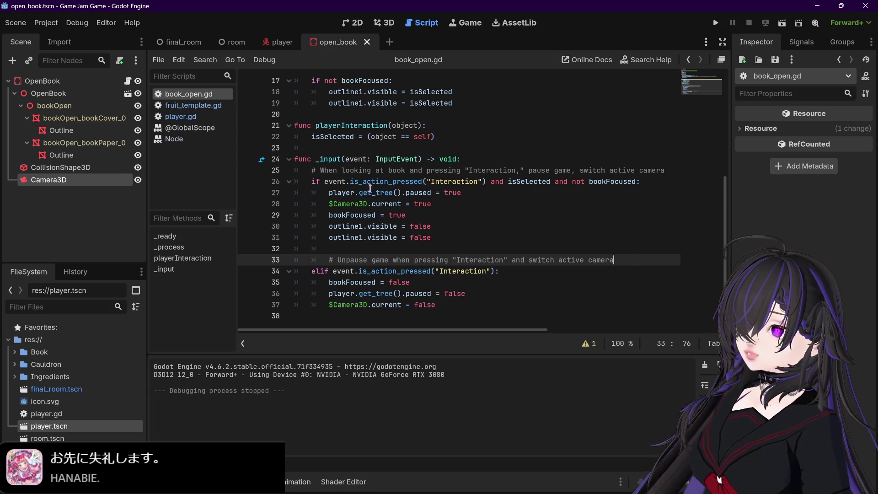
pyautogui.moveTo(318, 493)
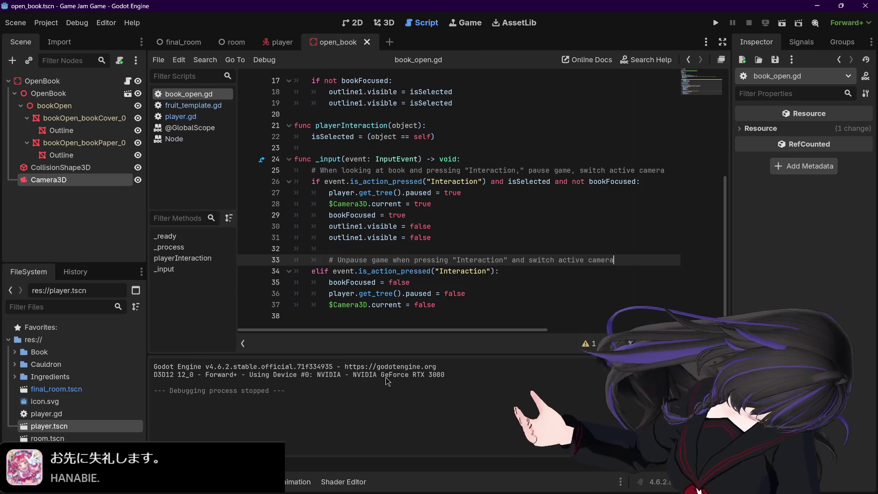
pyautogui.click(83, 240)
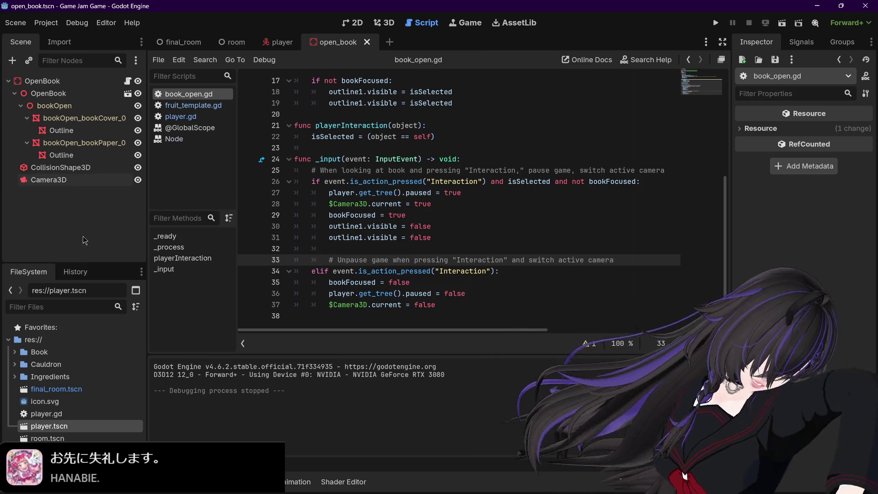
pyautogui.hotkey('ctrl', 'a')
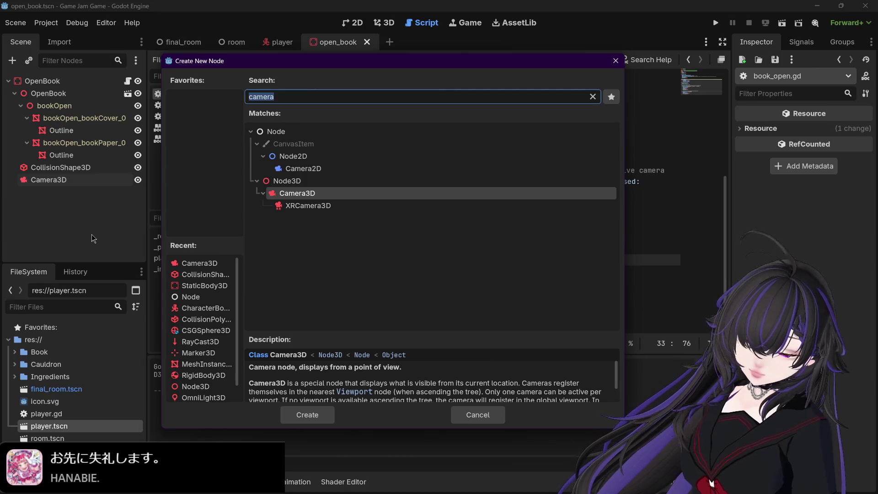
pyautogui.write('button')
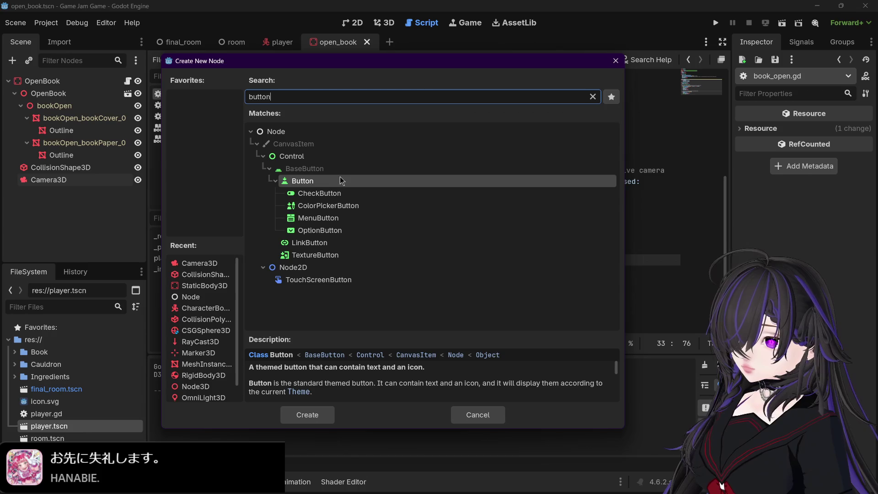
pyautogui.click(338, 195)
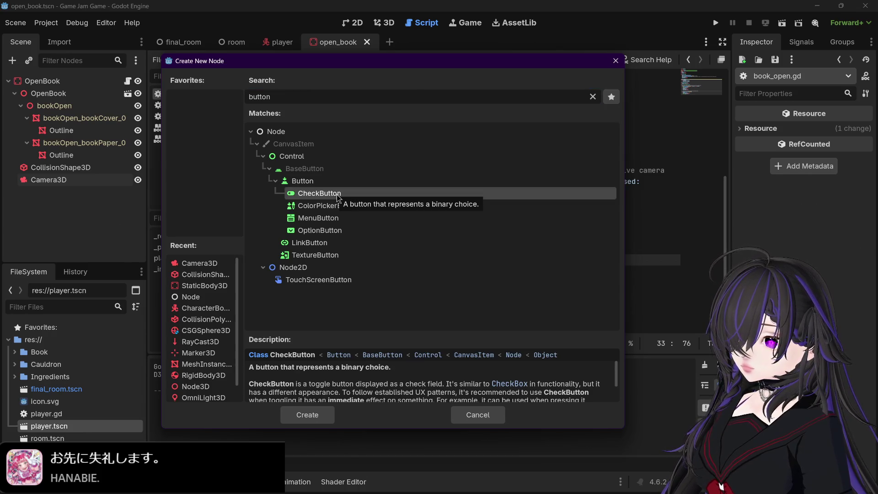
pyautogui.click(342, 181)
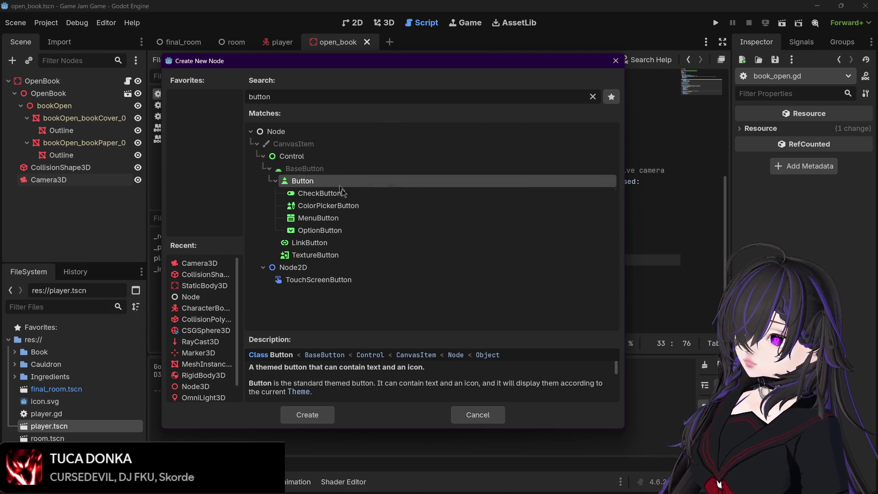
pyautogui.click(478, 414)
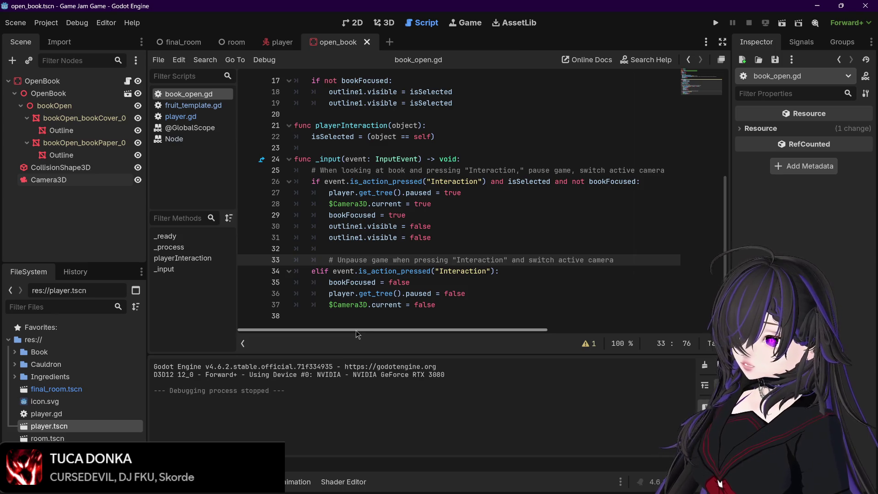
# Step: Work through the outline lines 29–31 in _input, then run the game to test the book
pyautogui.scroll(5, 366, 298)
pyautogui.scroll(-4, 376, 289)
pyautogui.scroll(-1, 376, 289)
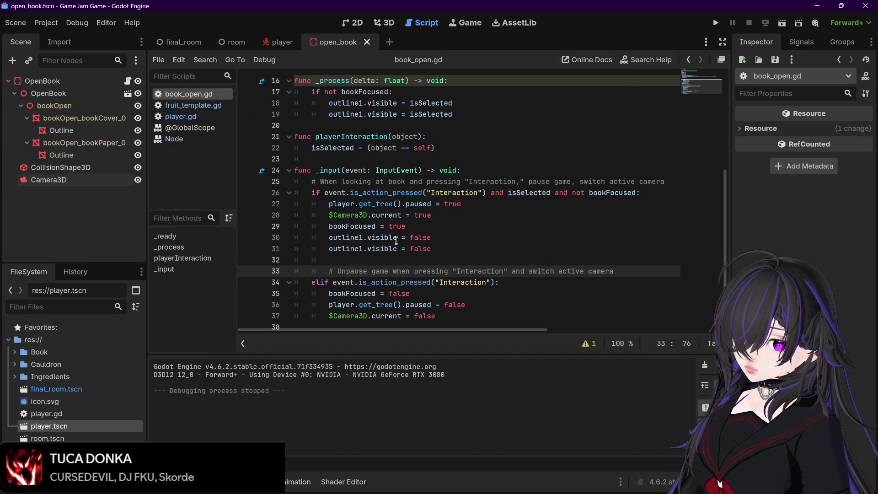
pyautogui.moveTo(397, 238)
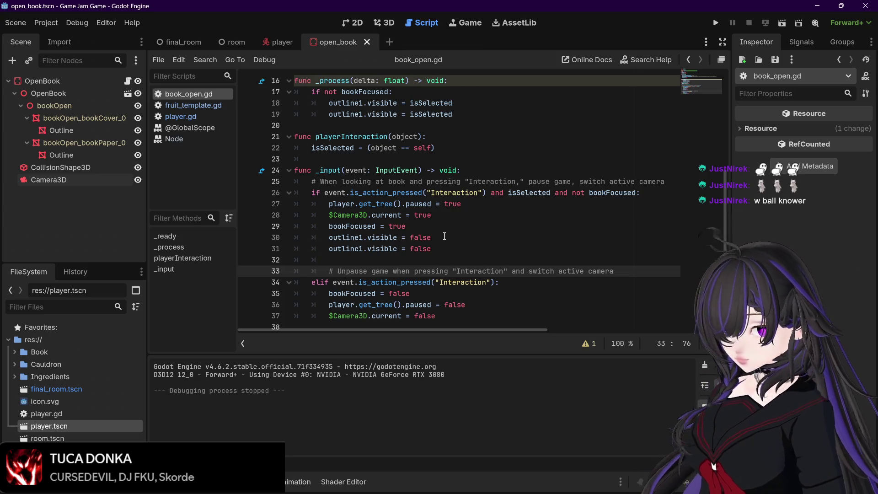
pyautogui.click(445, 236)
pyautogui.press('Up')
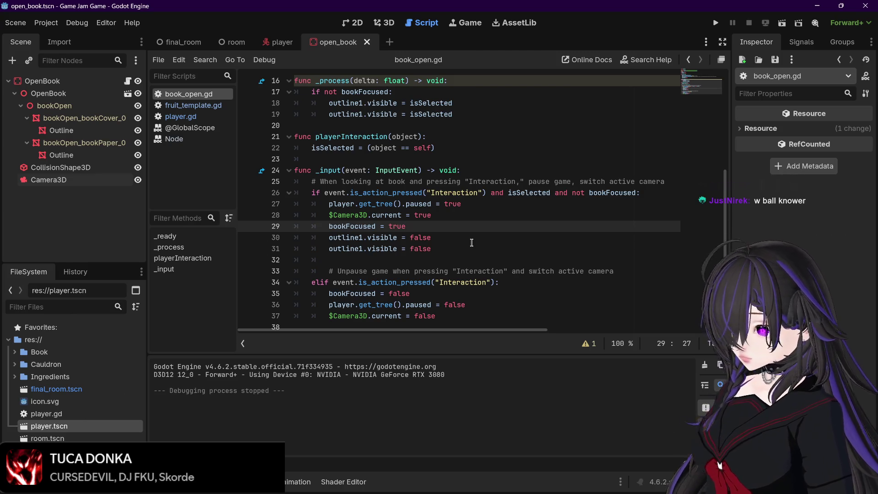
pyautogui.scroll(4, 472, 242)
pyautogui.scroll(-4, 455, 292)
pyautogui.click(455, 227)
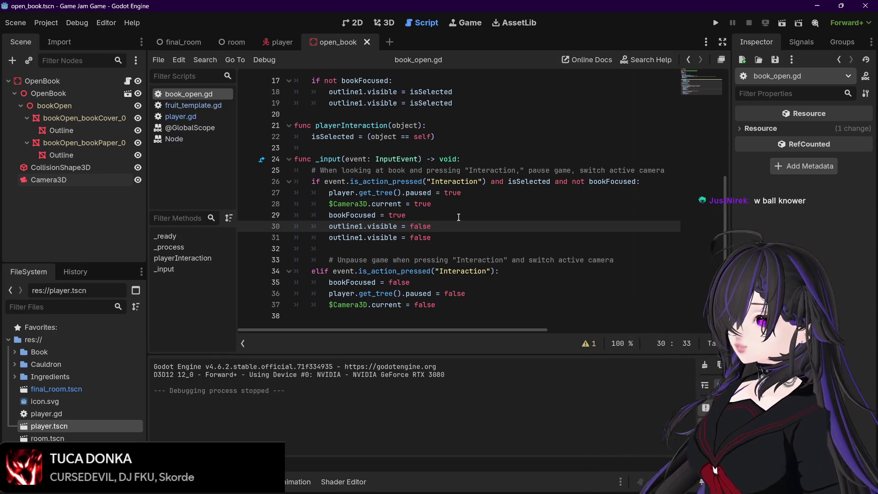
pyautogui.click(458, 216)
pyautogui.scroll(5, 504, 229)
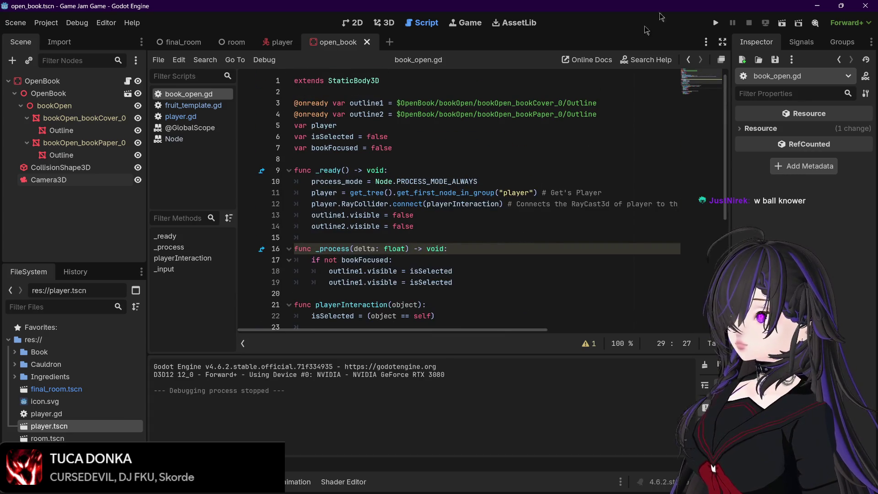
pyautogui.scroll(-4, 470, 220)
pyautogui.scroll(-1, 471, 220)
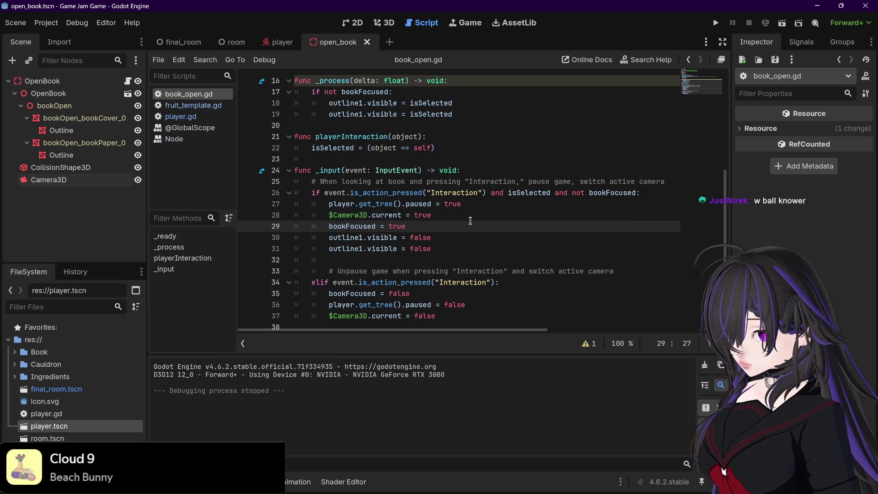
pyautogui.click(454, 249)
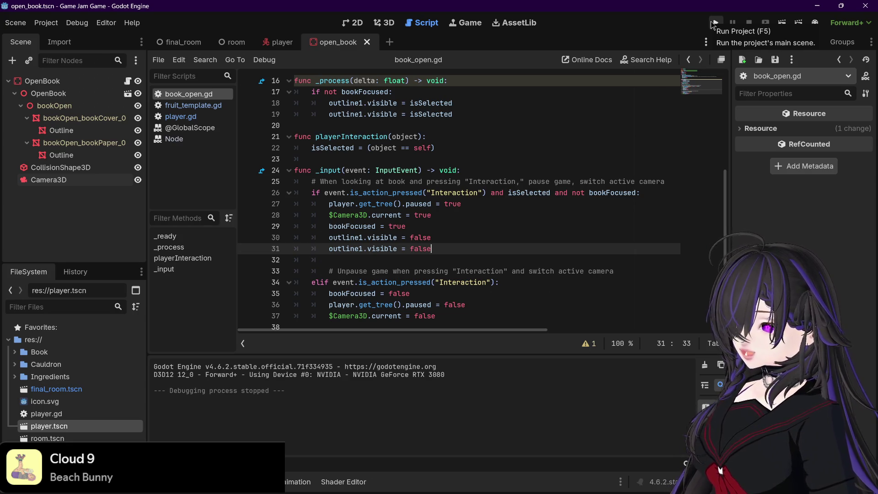
pyautogui.click(712, 24)
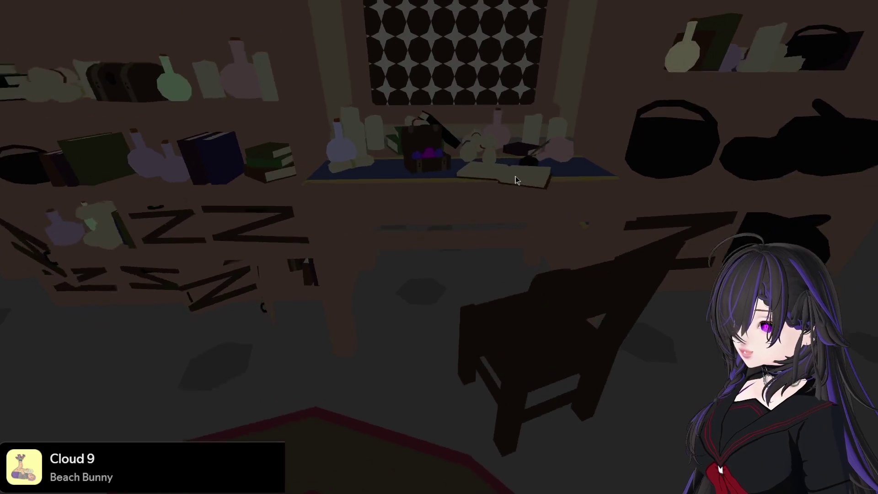
pyautogui.click(515, 176)
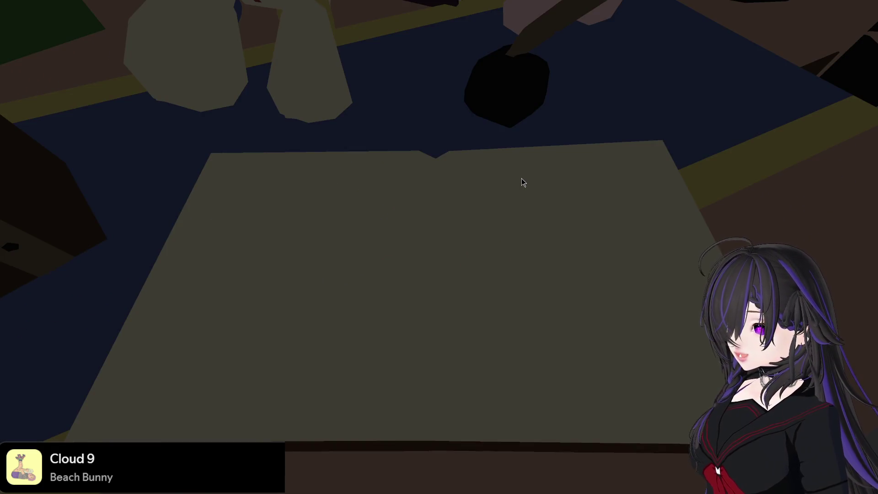
pyautogui.click(522, 178)
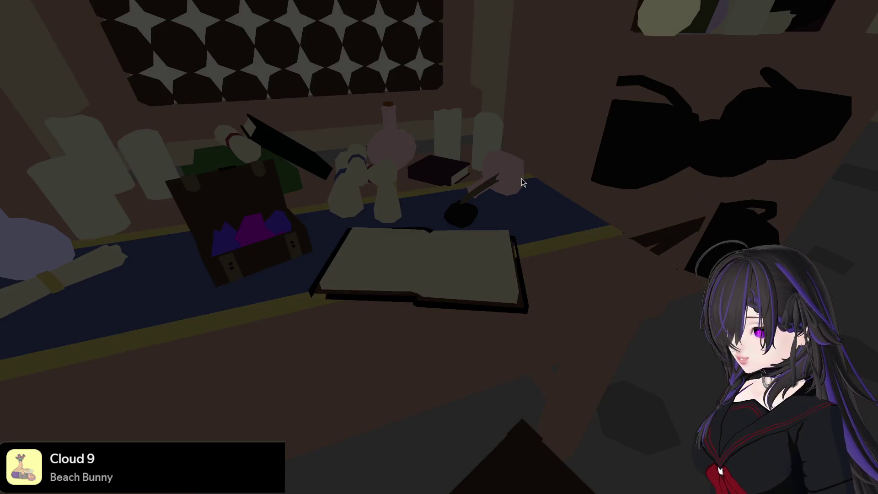
pyautogui.click(521, 178)
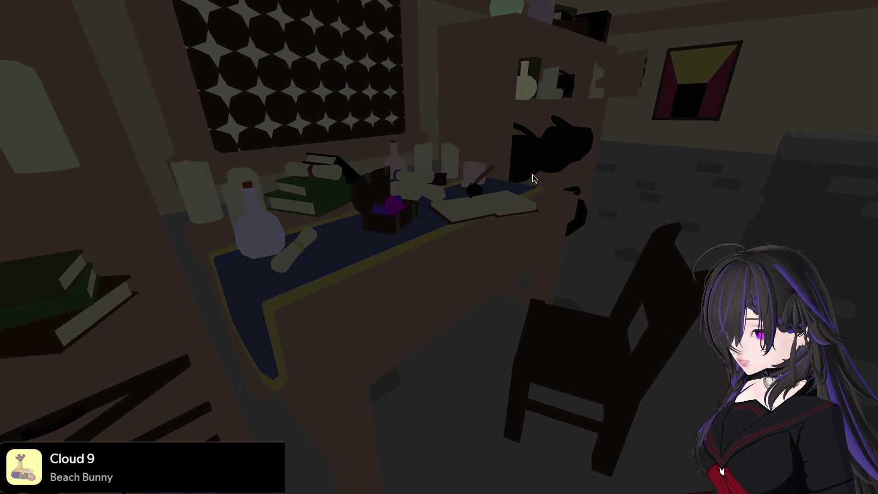
pyautogui.press('F8')
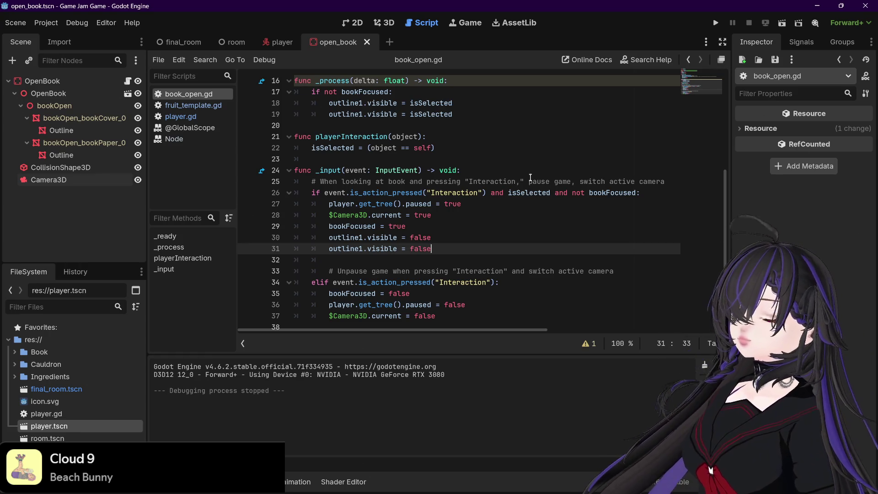
# Step: Go to line 13 of book_open.gd, then select bookOpen_bookCover_0 in the Scene dock
pyautogui.moveTo(521, 192)
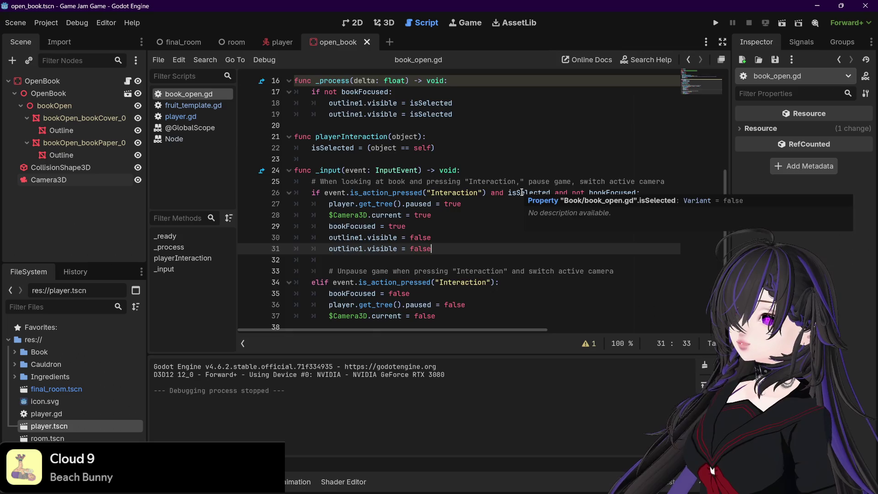
pyautogui.scroll(5, 522, 192)
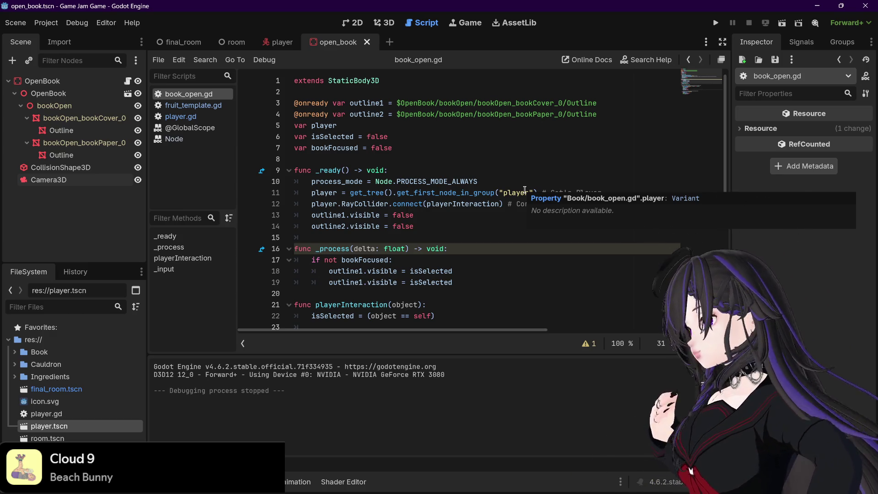
pyautogui.click(462, 218)
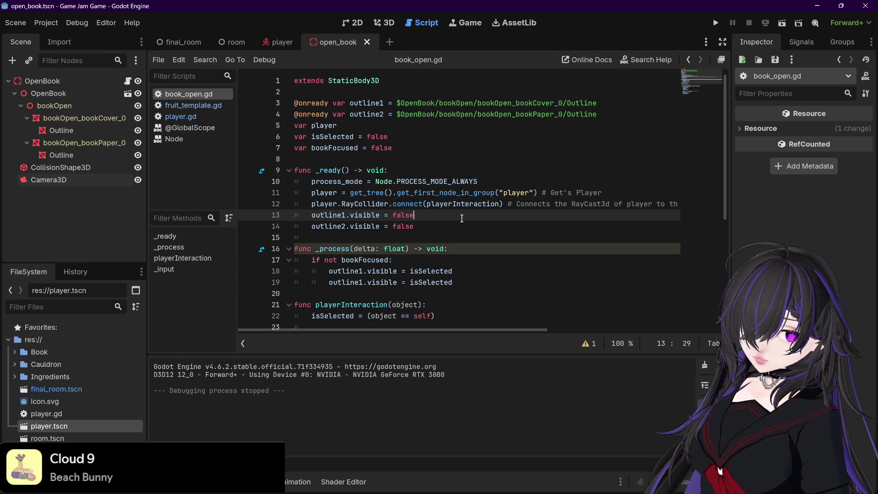
pyautogui.click(87, 119)
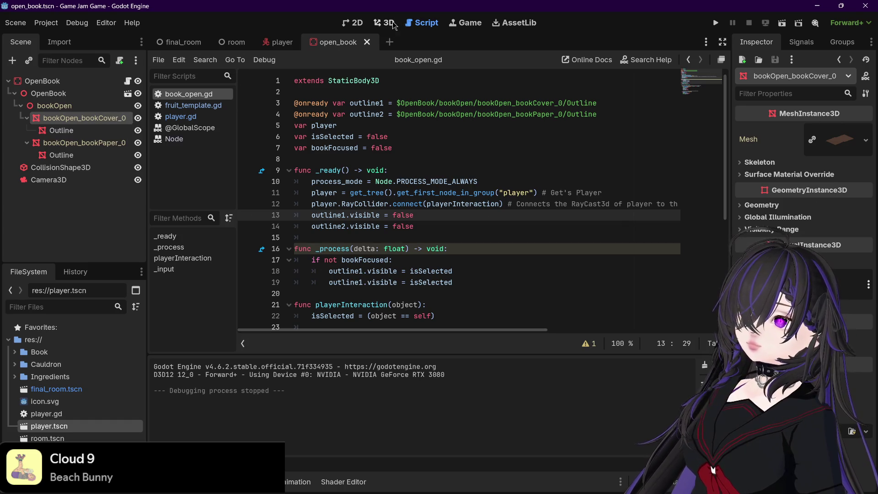
# Step: Switch to the 3D view, orbit and zoom around the open book, then bring up the FileSystem context menu
pyautogui.click(393, 24)
pyautogui.moveTo(426, 92)
pyautogui.mouseDown()
pyautogui.moveTo(446, 111)
pyautogui.moveTo(473, 96)
pyautogui.moveTo(481, 120)
pyautogui.moveTo(456, 145)
pyautogui.mouseUp()
pyautogui.scroll(5, 466, 109)
pyautogui.scroll(-3, 456, 145)
pyautogui.scroll(3, 457, 145)
pyautogui.scroll(-2, 456, 145)
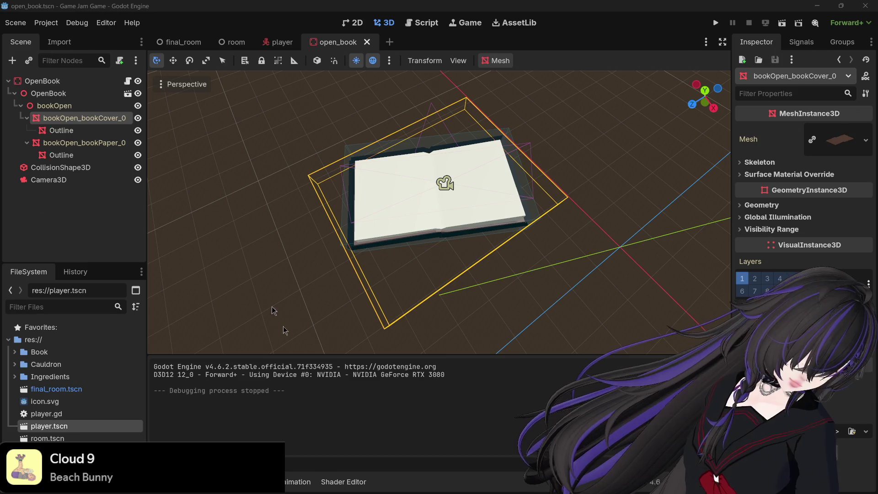
pyautogui.rightClick(63, 401)
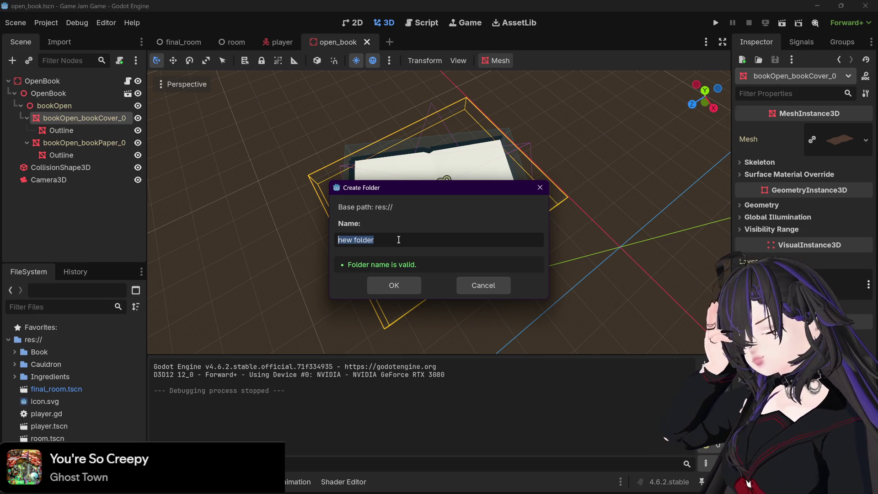
# Step: Create a new folder named ShopPages in the FileSystem panel
pyautogui.write('ShopPages')
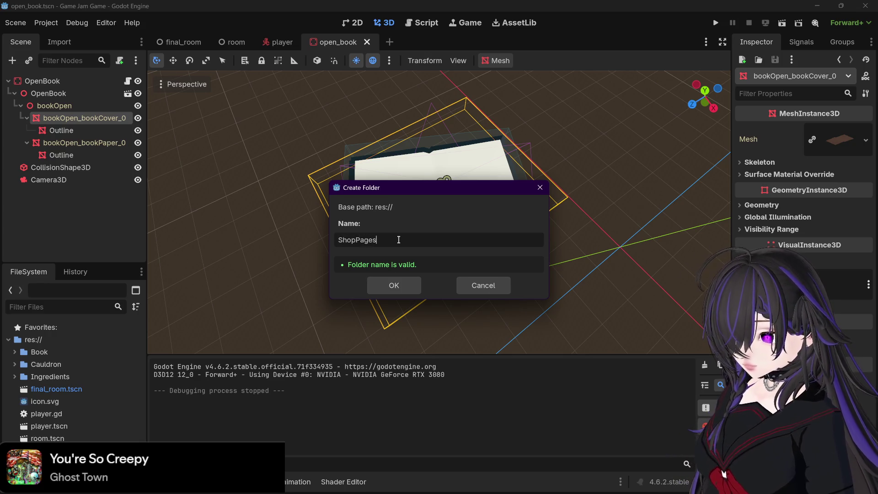
pyautogui.click(415, 286)
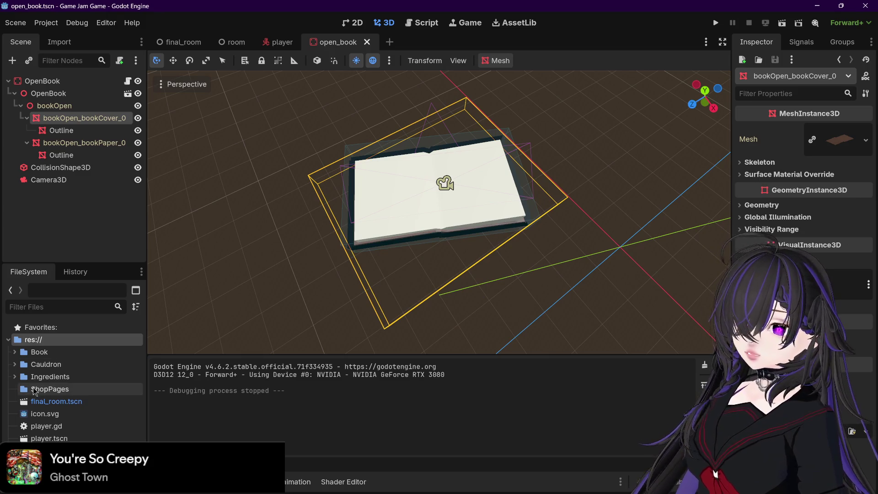
pyautogui.click(34, 390)
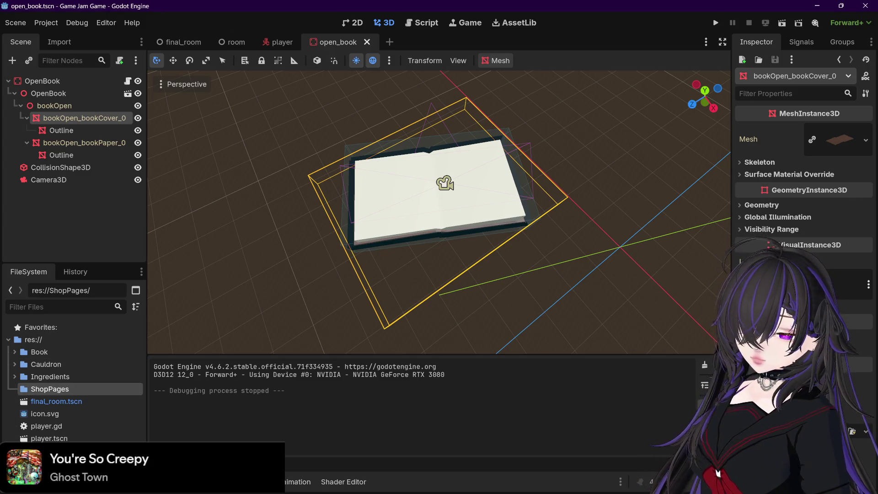
# Step: Drag grapes.png, orange.png and pumkiin.png into ShopPages and expand the folder to show them
pyautogui.moveTo(0, 339); pyautogui.dragTo(51, 390)
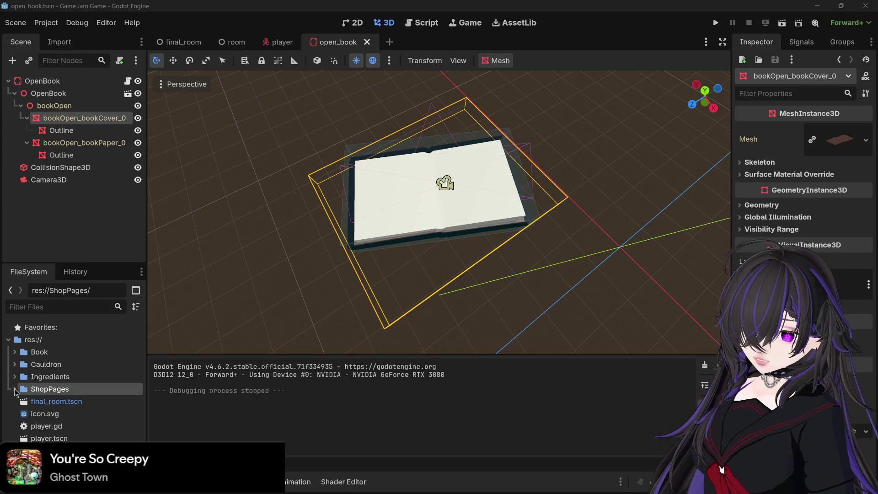
pyautogui.click(15, 390)
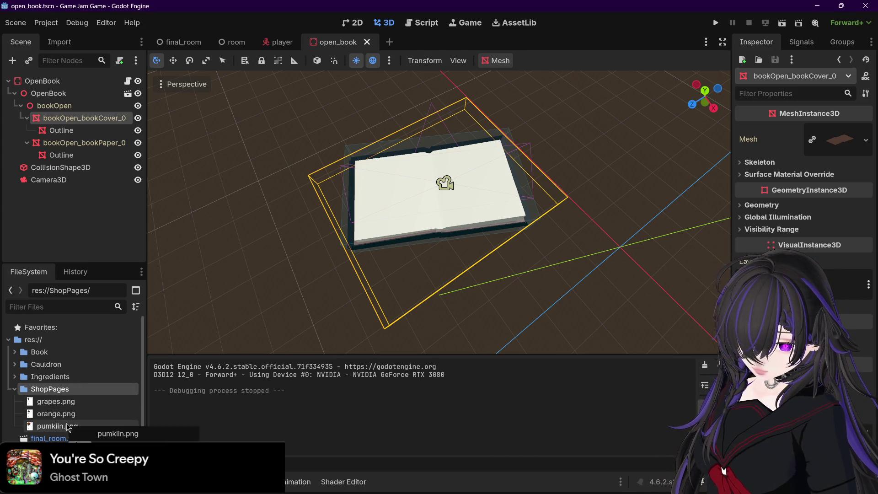
pyautogui.moveTo(73, 406)
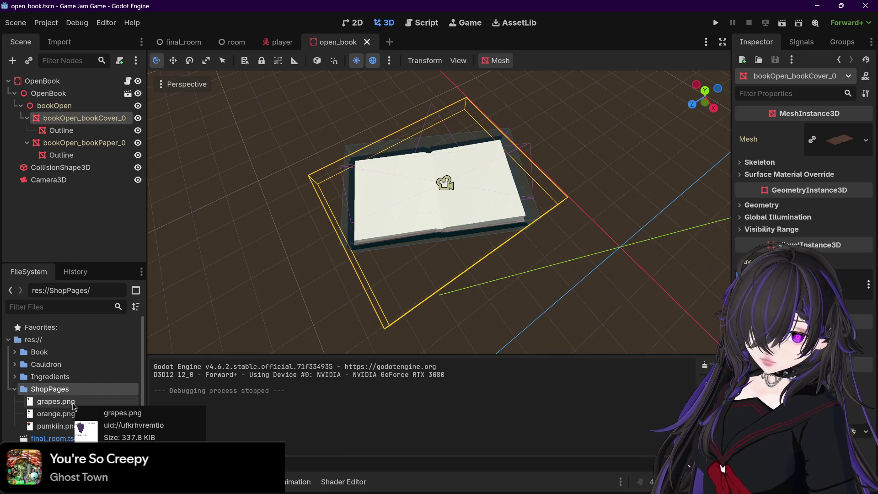
pyautogui.moveTo(697, 484)
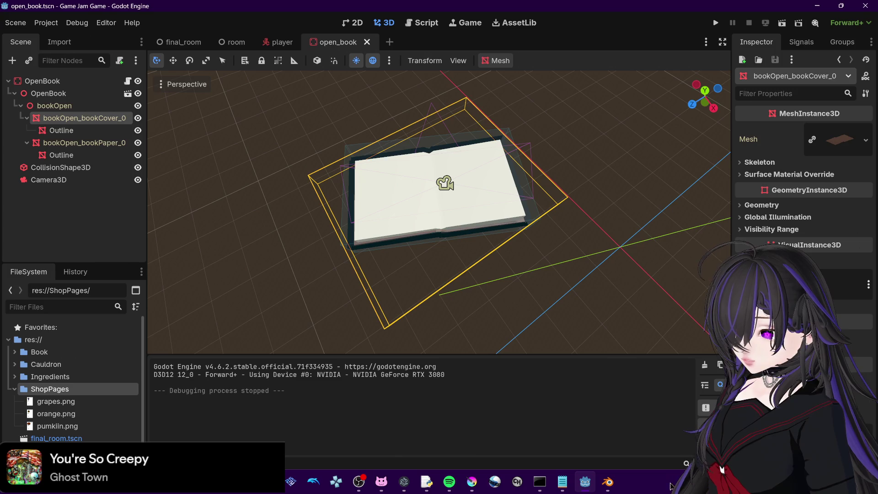
pyautogui.click(472, 482)
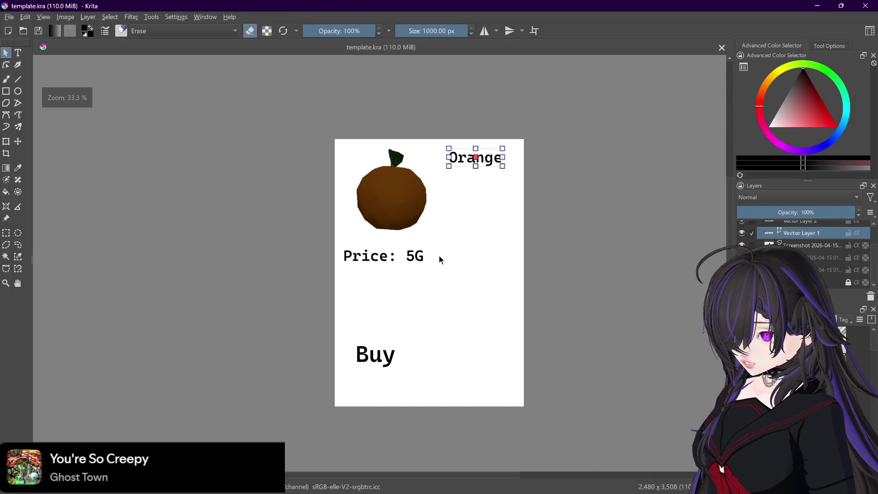
# Step: Create a new blank A4 (300 ppi) document in Krita
pyautogui.click(10, 17)
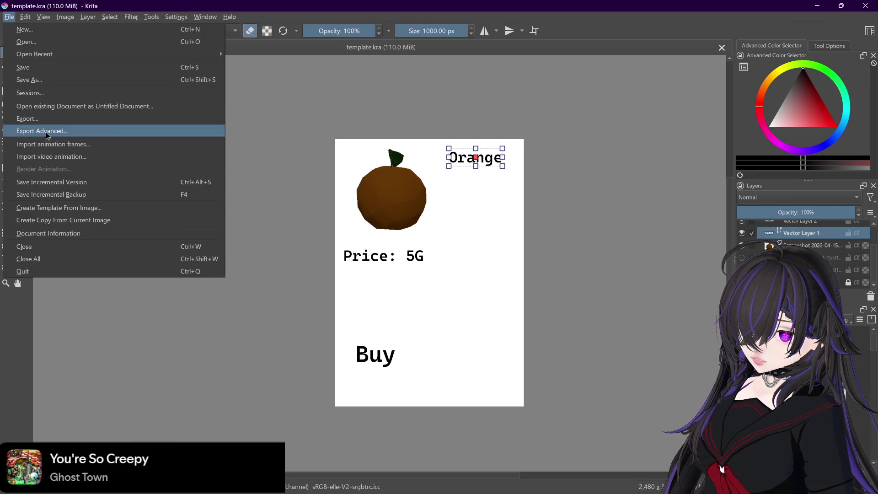
pyautogui.click(130, 54)
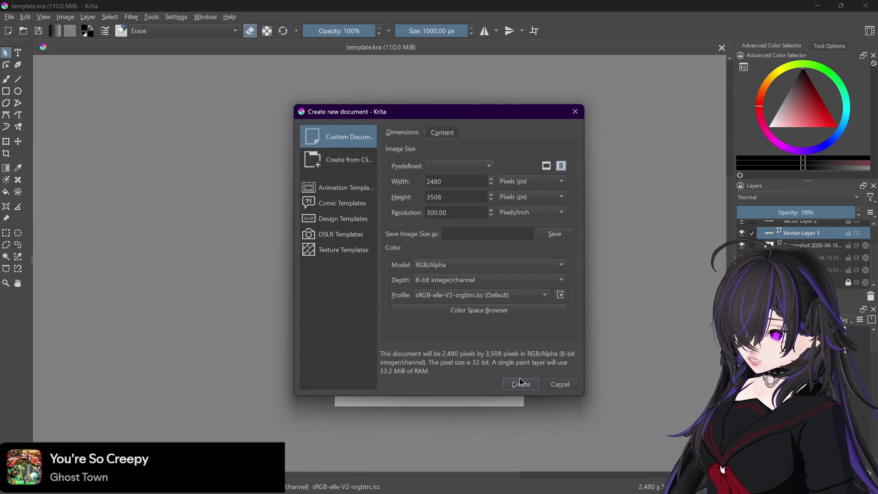
pyautogui.click(479, 166)
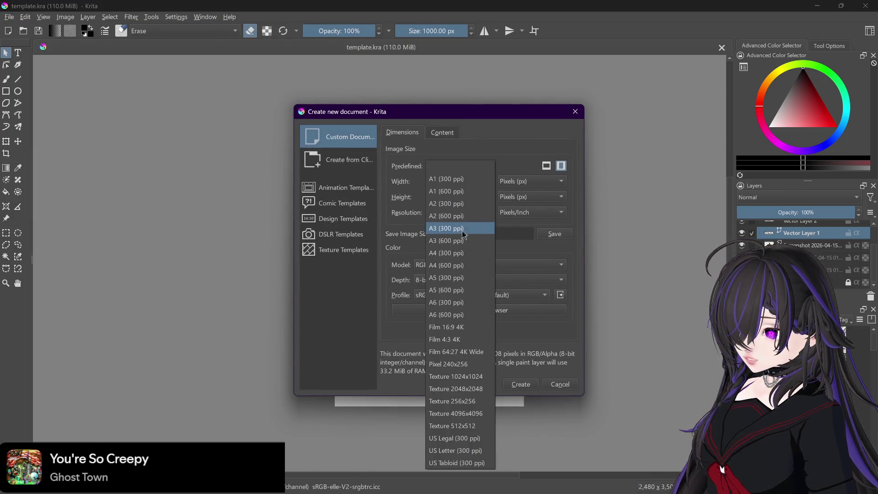
pyautogui.click(467, 253)
pyautogui.click(528, 385)
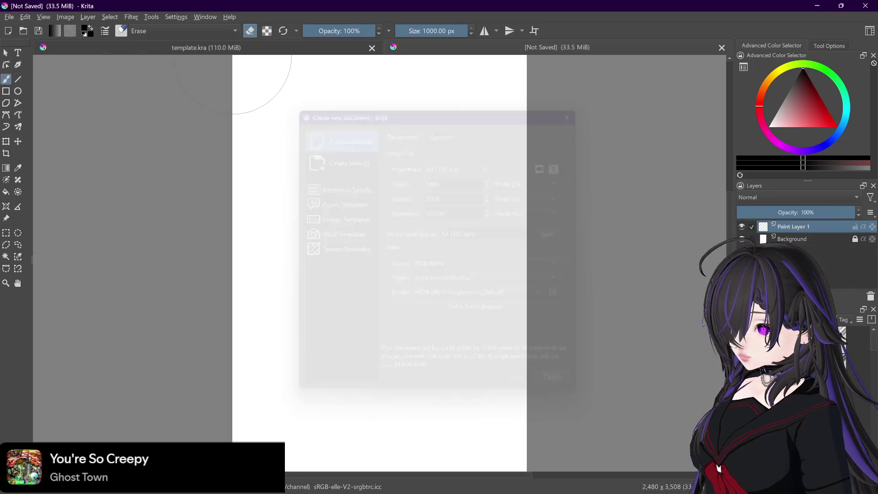
# Step: Export the blank page as blank.png into the GameJam folder, accepting the PNG options
pyautogui.click(9, 17)
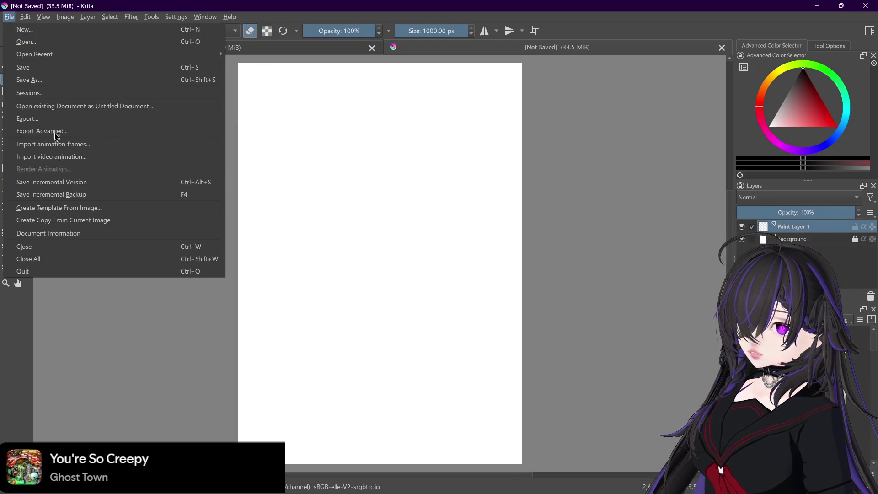
pyautogui.click(55, 132)
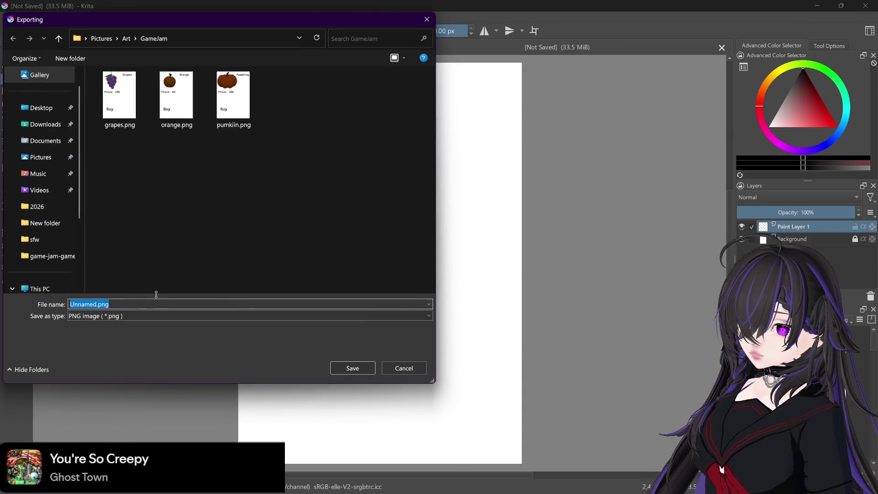
pyautogui.write('blank')
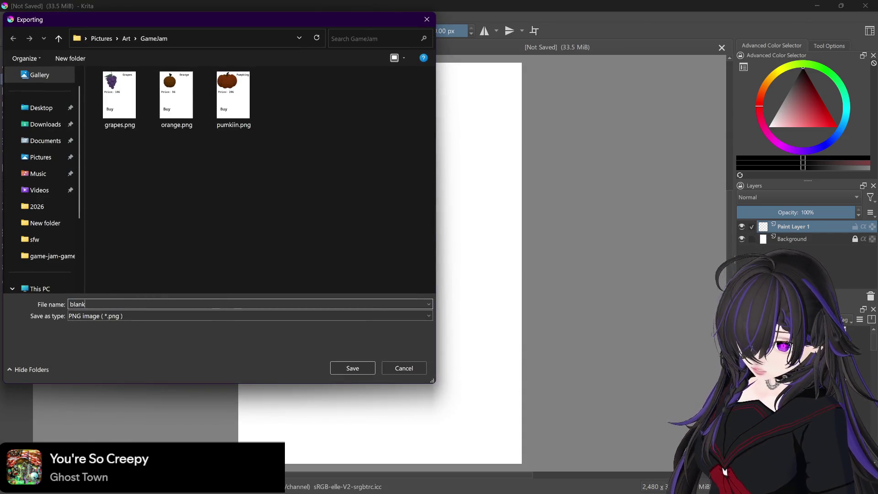
pyautogui.press('Return')
pyautogui.click(501, 378)
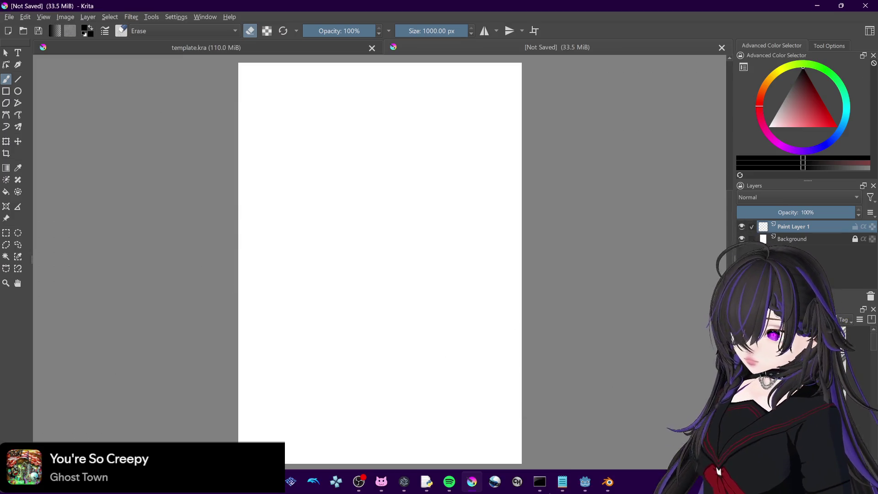
pyautogui.click(585, 482)
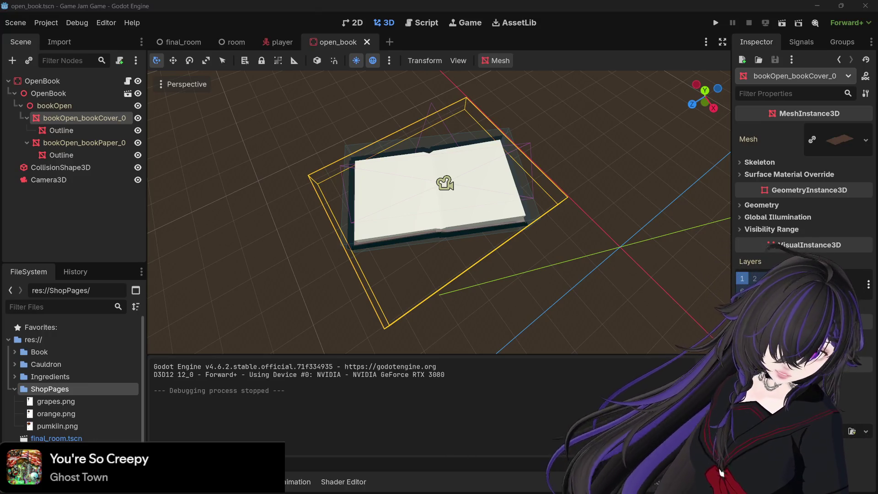
pyautogui.hotkey('alt', 'Tab')
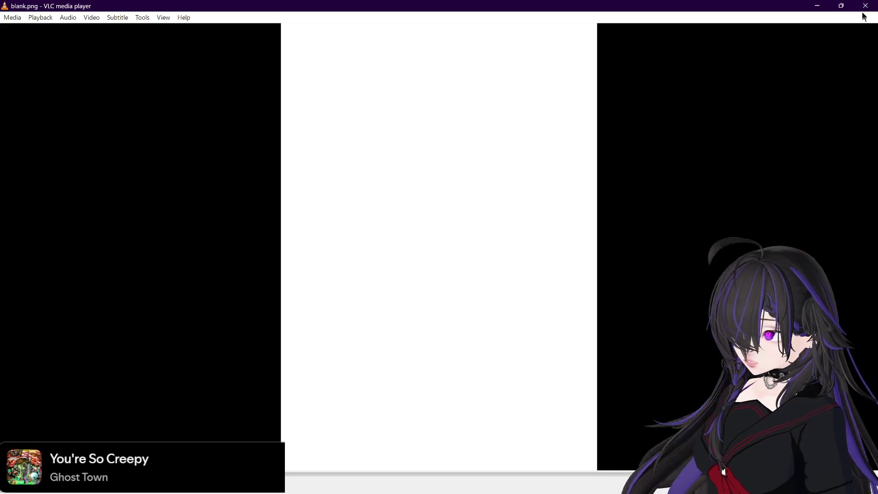
pyautogui.click(864, 6)
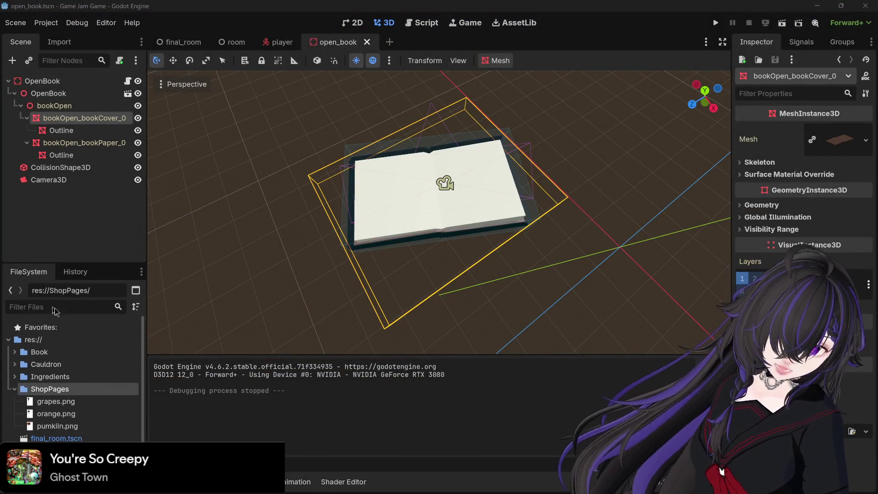
pyautogui.click(65, 392)
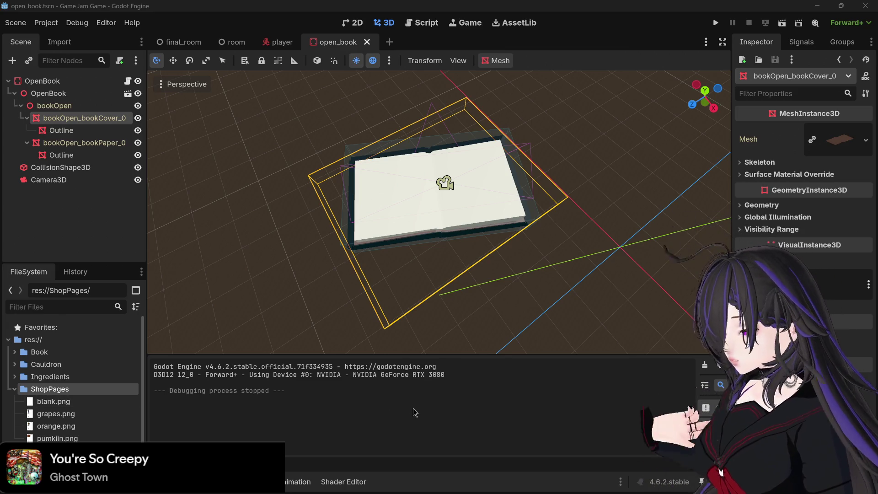
pyautogui.click(59, 439)
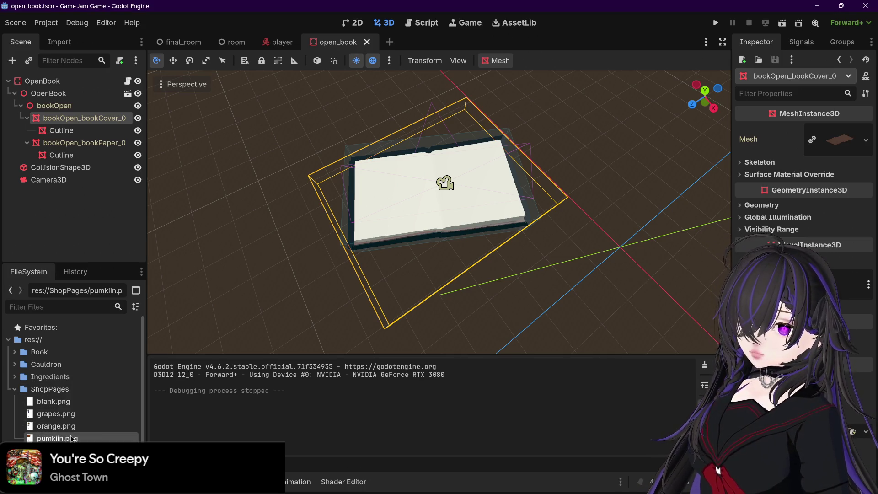
pyautogui.moveTo(71, 439)
pyautogui.mouseDown()
pyautogui.moveTo(219, 239)
pyautogui.moveTo(59, 200)
pyautogui.moveTo(50, 88)
pyautogui.moveTo(49, 166)
pyautogui.moveTo(54, 82)
pyautogui.moveTo(51, 89)
pyautogui.mouseUp()
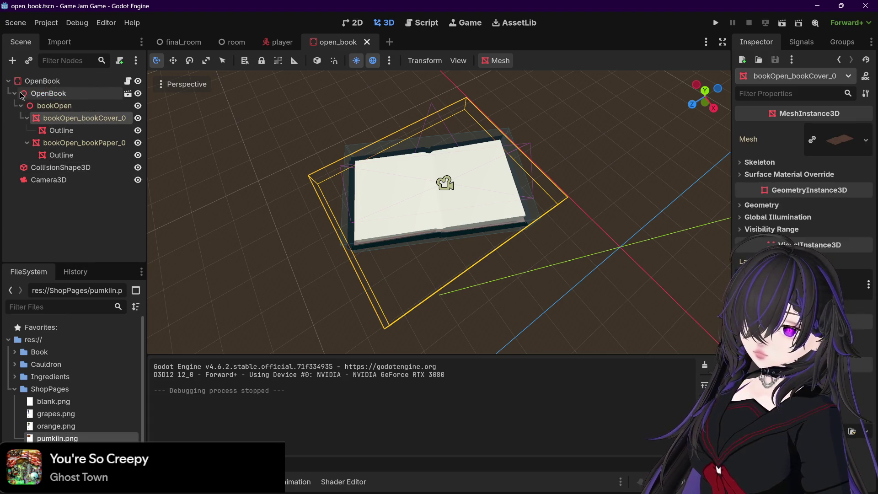
# Step: Inspect the OpenBook node's children and try dropping the pumpkin image onto the scene root
pyautogui.click(18, 94)
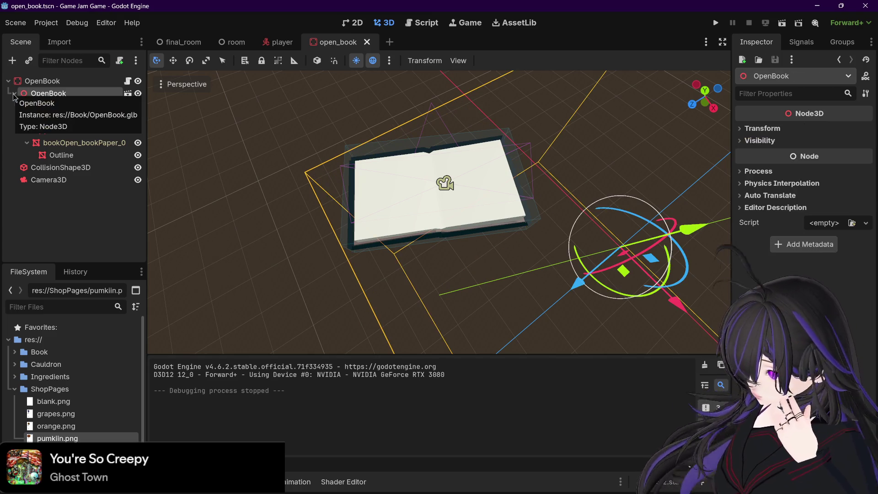
pyautogui.click(15, 94)
pyautogui.click(16, 95)
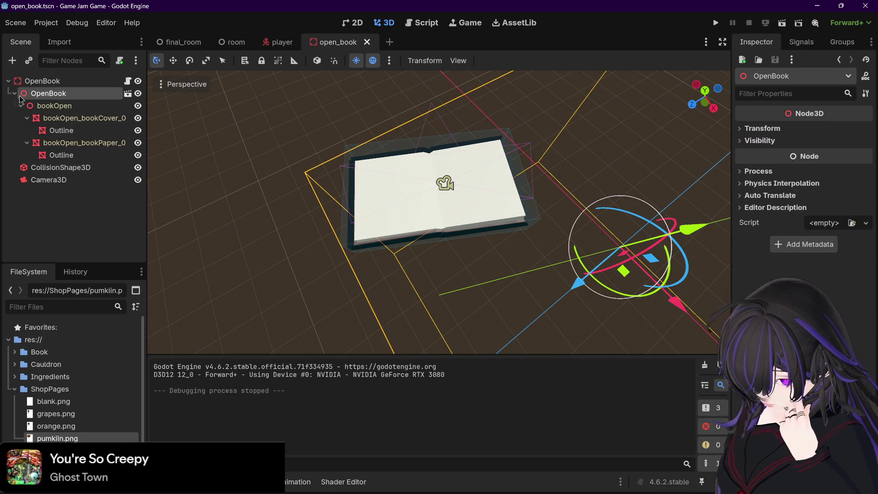
pyautogui.moveTo(55, 439); pyautogui.dragTo(49, 82)
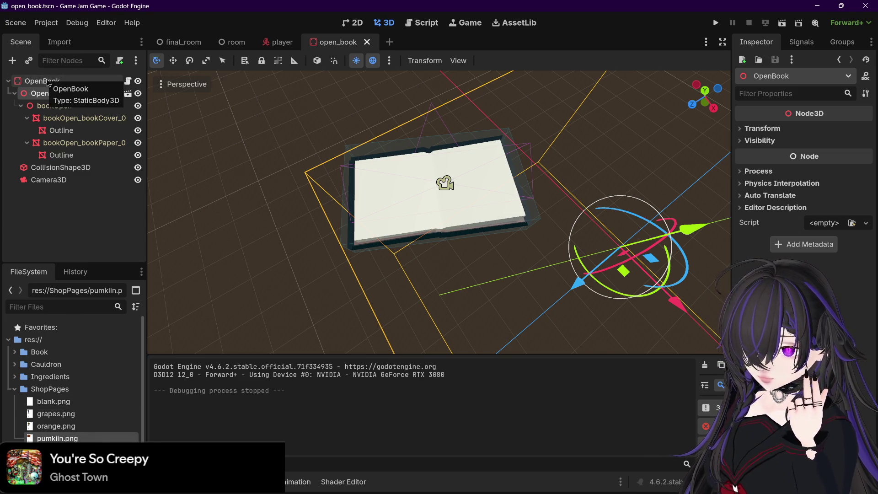
pyautogui.click(78, 228)
# Step: Add a MeshInstance3D node by searching 'mesh' in the Create New Node list
pyautogui.hotkey('ctrl', 'a')
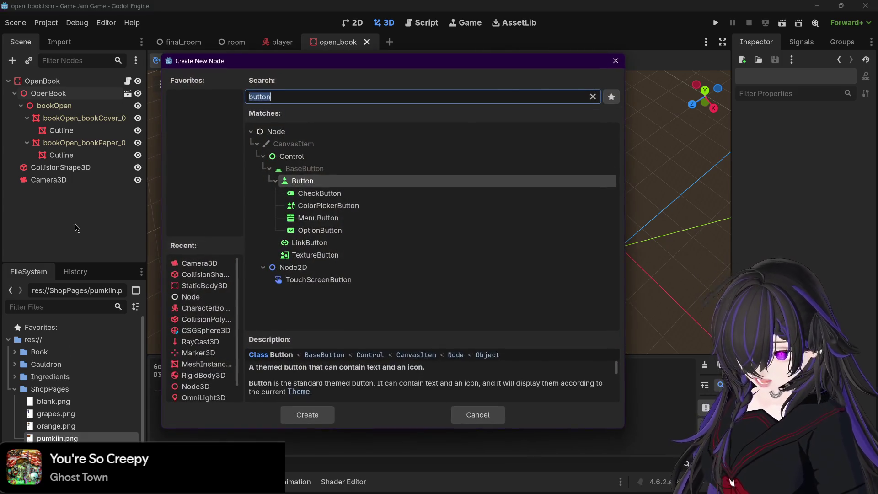
pyautogui.write('png')
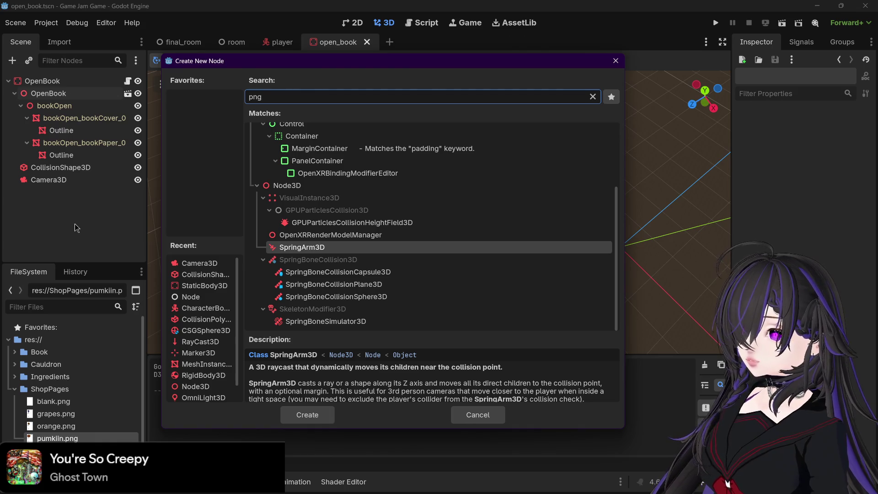
pyautogui.press('BackSpace')
pyautogui.press('BackSpace')
pyautogui.press('BackSpace')
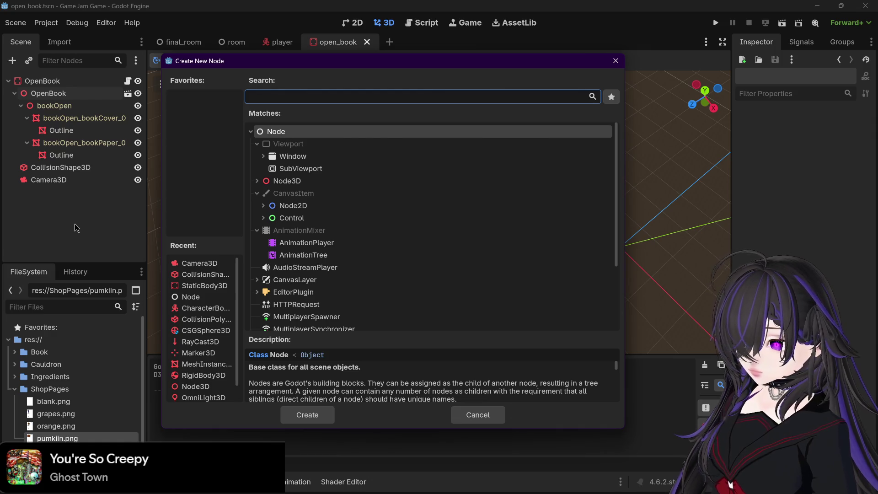
pyautogui.write('panel')
pyautogui.press('BackSpace')
pyautogui.press('BackSpace')
pyautogui.press('BackSpace')
pyautogui.write('m')
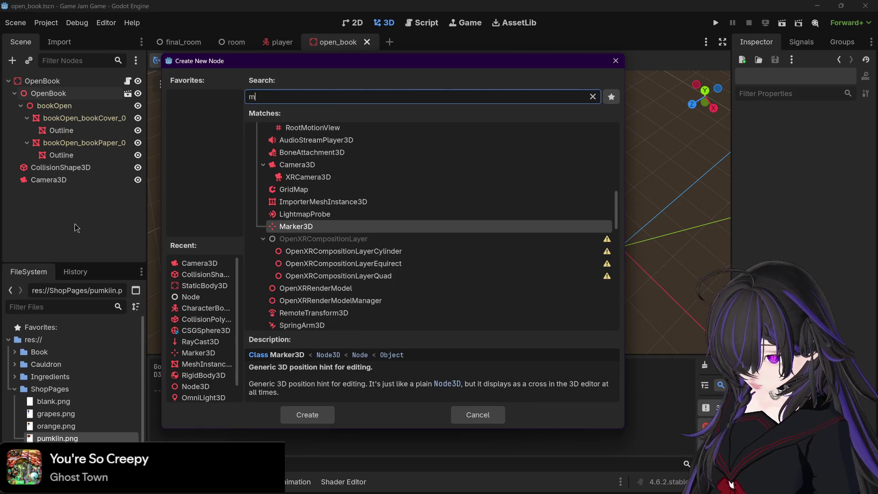
pyautogui.write('esh')
pyautogui.press('Down')
pyautogui.press('Up')
pyautogui.press('Return')
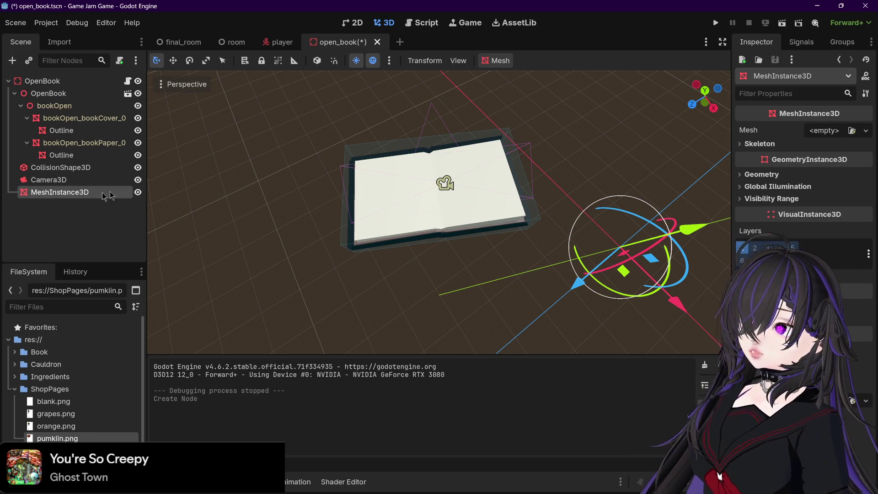
pyautogui.click(834, 131)
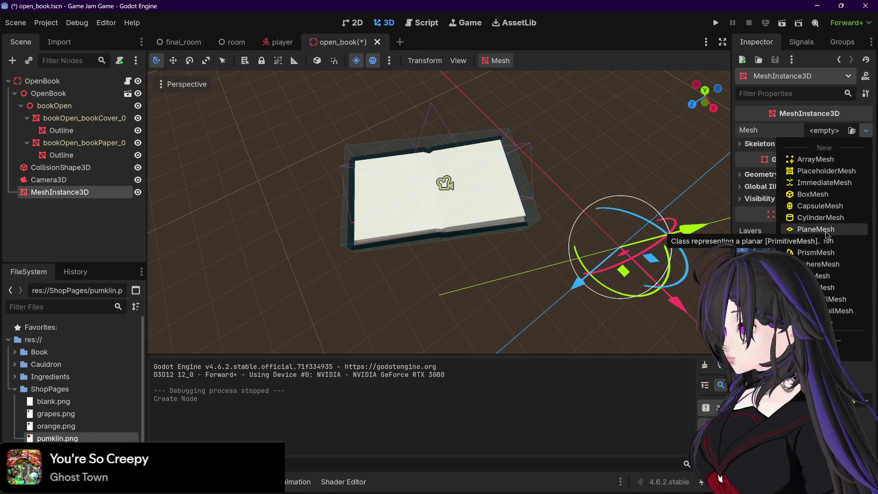
# Step: Give the node a new PlaneMesh and move it up over the book, turning it around its vertical axis
pyautogui.click(817, 229)
pyautogui.moveTo(613, 198)
pyautogui.mouseDown()
pyautogui.moveTo(615, 173)
pyautogui.moveTo(680, 96)
pyautogui.mouseUp()
pyautogui.scroll(-5, 640, 137)
pyautogui.moveTo(622, 180); pyautogui.dragTo(478, 254)
pyautogui.moveTo(439, 220)
pyautogui.mouseDown()
pyautogui.moveTo(415, 232)
pyautogui.moveTo(406, 261)
pyautogui.mouseUp()
pyautogui.moveTo(445, 158)
pyautogui.mouseDown()
pyautogui.moveTo(442, 114)
pyautogui.moveTo(469, 87)
pyautogui.moveTo(483, 114)
pyautogui.mouseUp()
pyautogui.moveTo(472, 182)
pyautogui.mouseDown()
pyautogui.moveTo(476, 187)
pyautogui.moveTo(453, 173)
pyautogui.mouseUp()
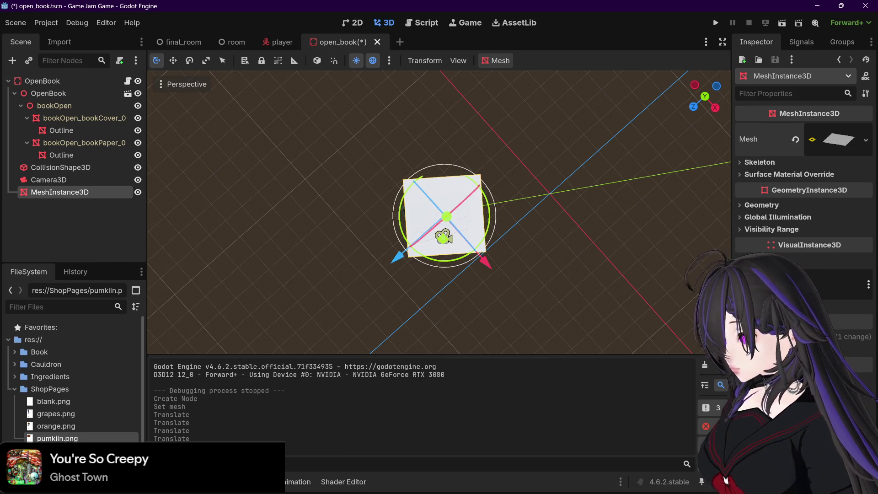
pyautogui.moveTo(555, 119)
pyautogui.mouseDown()
pyautogui.moveTo(555, 150)
pyautogui.moveTo(526, 137)
pyautogui.mouseUp()
pyautogui.moveTo(445, 112); pyautogui.dragTo(442, 99)
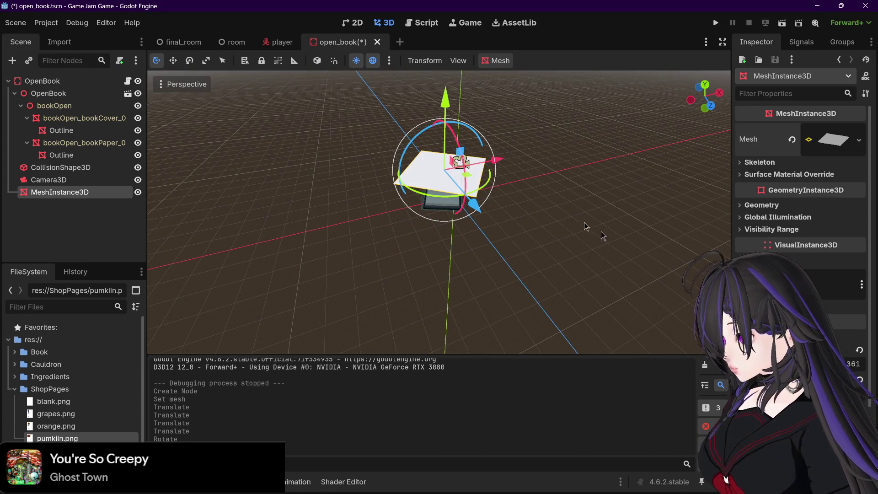
# Step: Rotate the plane square with the book and shift it over the left page
pyautogui.moveTo(603, 236); pyautogui.dragTo(520, 201)
pyautogui.scroll(3, 497, 205)
pyautogui.scroll(2, 510, 197)
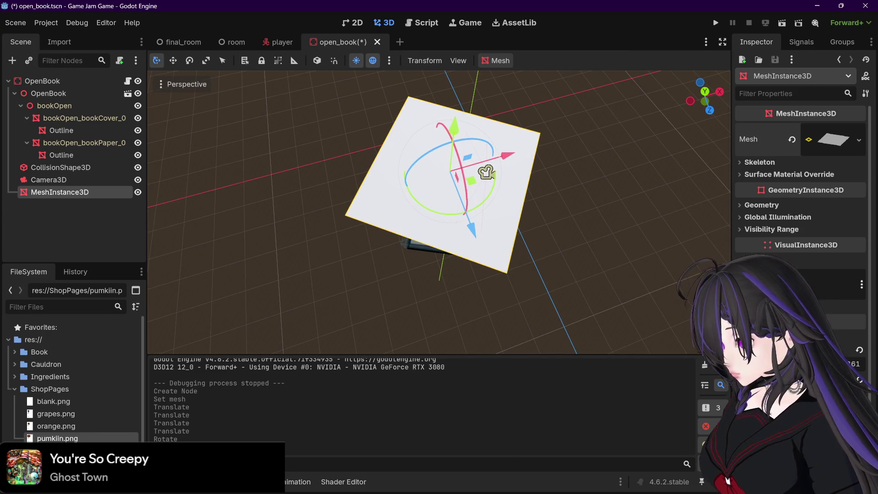
pyautogui.moveTo(474, 234); pyautogui.dragTo(475, 229)
pyautogui.moveTo(468, 172); pyautogui.dragTo(485, 179)
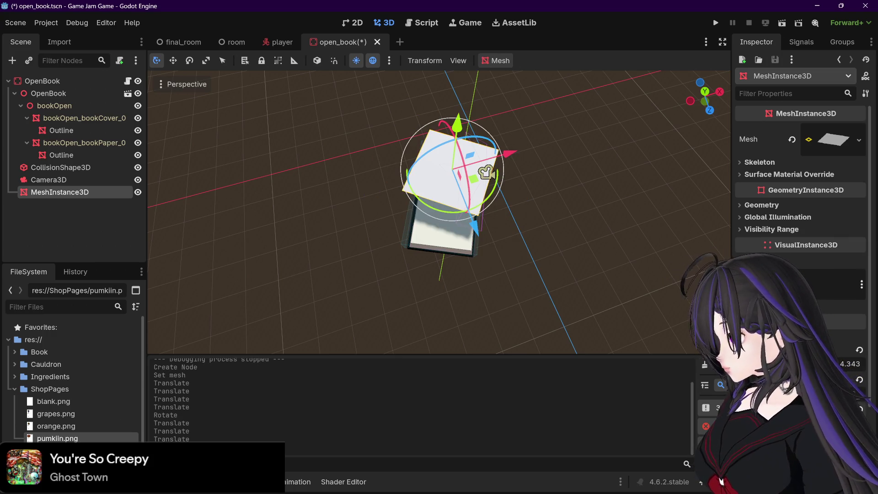
pyautogui.moveTo(577, 250)
pyautogui.mouseDown()
pyautogui.moveTo(588, 205)
pyautogui.moveTo(588, 216)
pyautogui.mouseUp()
pyautogui.moveTo(633, 280); pyautogui.dragTo(597, 243)
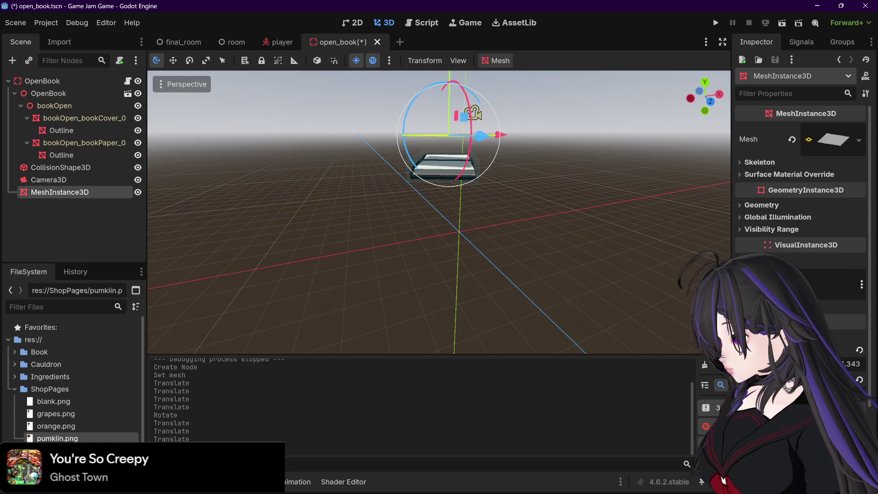
pyautogui.moveTo(618, 272)
pyautogui.mouseDown()
pyautogui.moveTo(616, 261)
pyautogui.moveTo(619, 274)
pyautogui.moveTo(463, 136)
pyautogui.mouseUp()
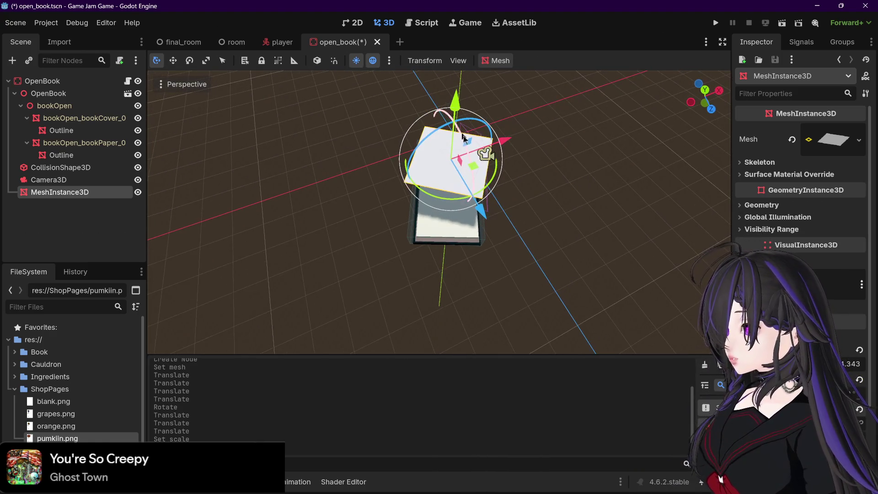
pyautogui.moveTo(474, 195)
pyautogui.mouseDown()
pyautogui.moveTo(484, 153)
pyautogui.moveTo(479, 202)
pyautogui.moveTo(490, 239)
pyautogui.moveTo(639, 231)
pyautogui.moveTo(575, 215)
pyautogui.mouseUp()
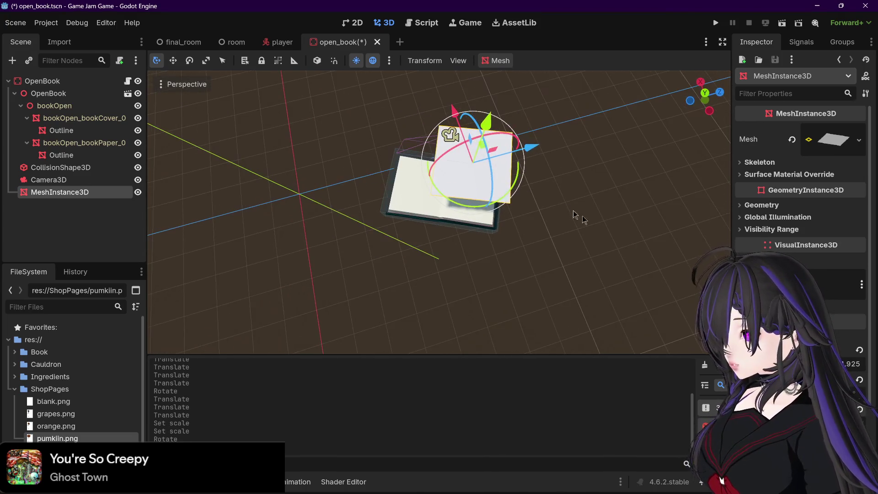
pyautogui.moveTo(455, 112); pyautogui.dragTo(461, 127)
pyautogui.moveTo(533, 161); pyautogui.dragTo(539, 166)
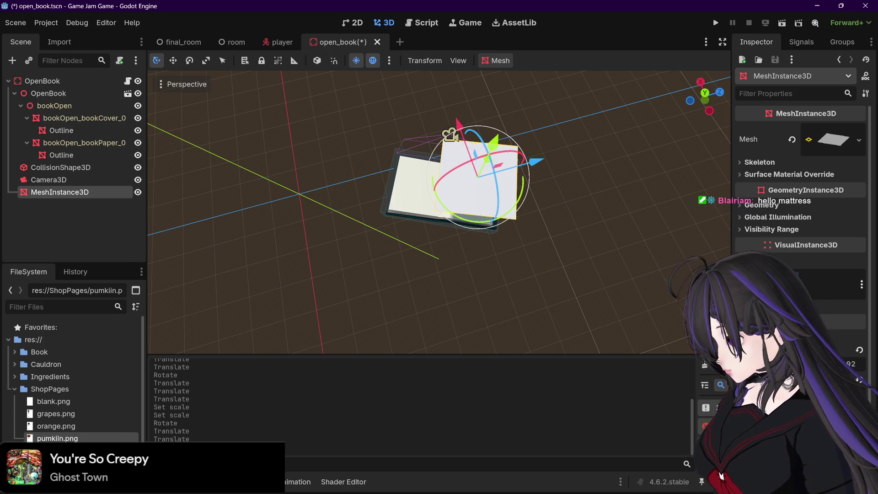
# Step: Orbit around the book to check the plane's placement, undoing the last change
pyautogui.moveTo(581, 257)
pyautogui.mouseDown()
pyautogui.moveTo(541, 236)
pyautogui.moveTo(506, 281)
pyautogui.moveTo(460, 286)
pyautogui.moveTo(448, 277)
pyautogui.moveTo(447, 285)
pyautogui.mouseUp()
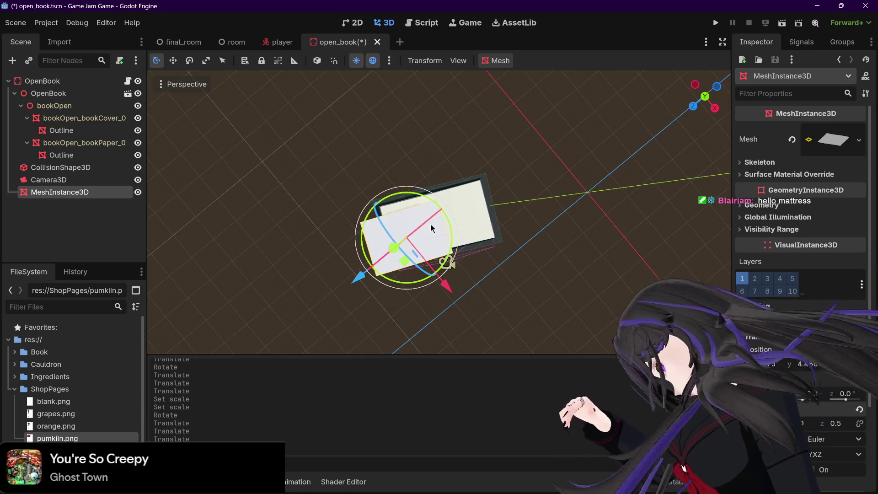
pyautogui.moveTo(491, 267)
pyautogui.mouseDown()
pyautogui.moveTo(455, 224)
pyautogui.moveTo(545, 235)
pyautogui.moveTo(495, 220)
pyautogui.mouseUp()
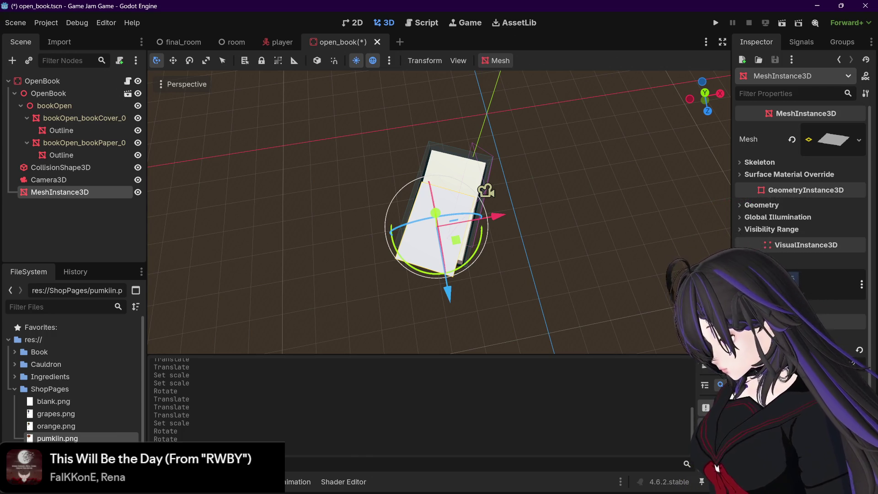
pyautogui.hotkey('ctrl', 'z')
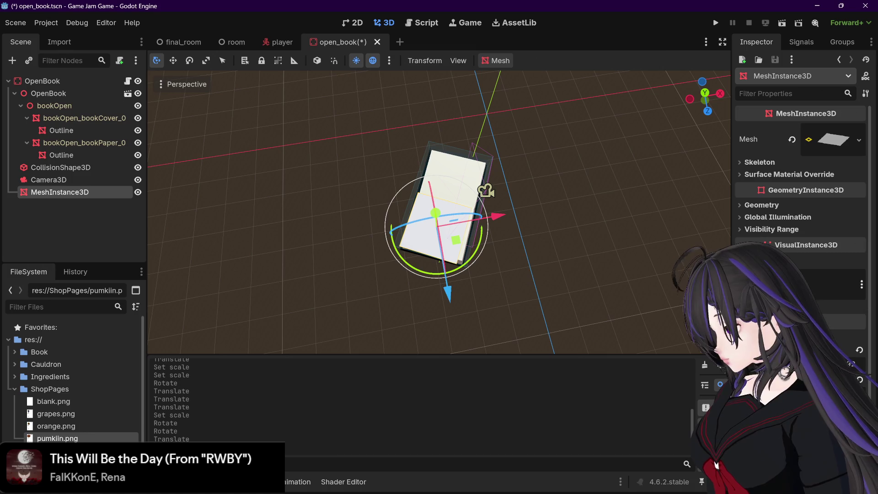
pyautogui.moveTo(510, 273)
pyautogui.mouseDown()
pyautogui.moveTo(520, 290)
pyautogui.moveTo(327, 192)
pyautogui.moveTo(344, 180)
pyautogui.moveTo(533, 217)
pyautogui.moveTo(514, 219)
pyautogui.moveTo(553, 247)
pyautogui.mouseUp()
# Step: Lower the plane onto the page, then slide and twist it to line up with the page
pyautogui.scroll(3, 515, 219)
pyautogui.scroll(-2, 553, 247)
pyautogui.moveTo(534, 138); pyautogui.dragTo(489, 160)
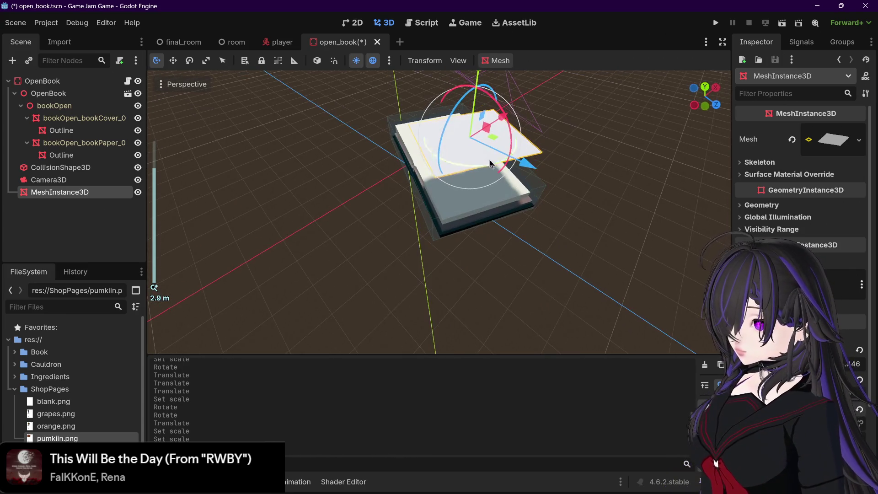
pyautogui.moveTo(479, 85)
pyautogui.mouseDown()
pyautogui.moveTo(482, 139)
pyautogui.moveTo(503, 152)
pyautogui.moveTo(508, 216)
pyautogui.moveTo(518, 187)
pyautogui.moveTo(502, 180)
pyautogui.moveTo(545, 196)
pyautogui.moveTo(490, 198)
pyautogui.mouseUp()
pyautogui.scroll(2, 504, 153)
pyautogui.scroll(2, 491, 198)
pyautogui.moveTo(403, 197); pyautogui.dragTo(430, 204)
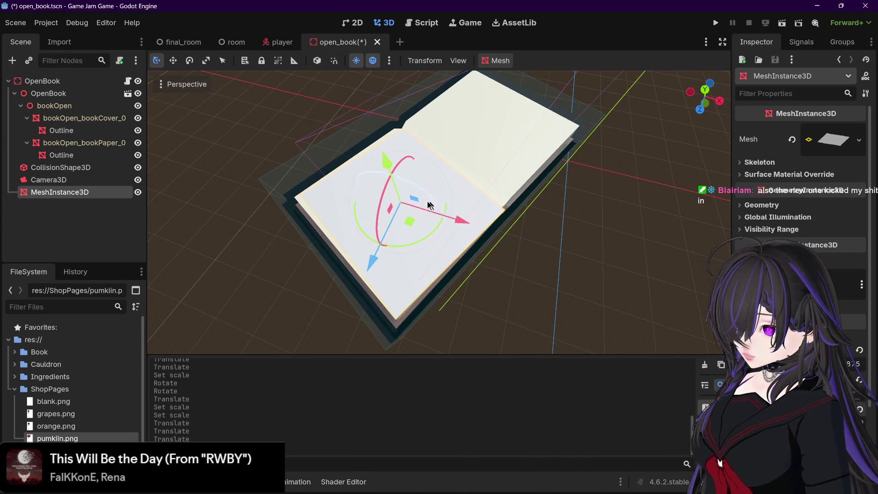
pyautogui.moveTo(404, 241); pyautogui.dragTo(402, 223)
pyautogui.moveTo(455, 227)
pyautogui.mouseDown()
pyautogui.moveTo(473, 236)
pyautogui.moveTo(466, 261)
pyautogui.mouseUp()
pyautogui.moveTo(427, 209); pyautogui.dragTo(466, 212)
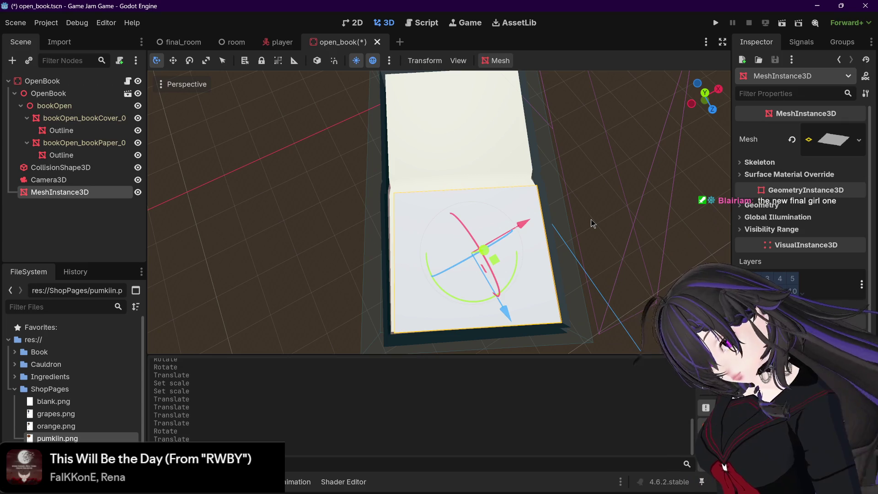
# Step: Make small position and rotation adjustments so the plane fits the left page
pyautogui.moveTo(591, 219); pyautogui.dragTo(540, 238)
pyautogui.moveTo(502, 300)
pyautogui.mouseDown()
pyautogui.moveTo(490, 251)
pyautogui.moveTo(510, 259)
pyautogui.mouseUp()
pyautogui.scroll(3, 519, 271)
pyautogui.scroll(-3, 519, 271)
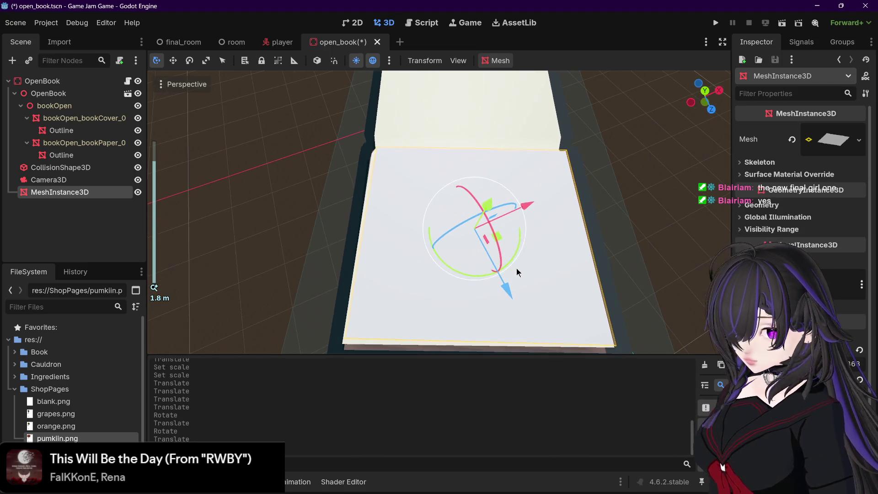
pyautogui.moveTo(553, 277); pyautogui.dragTo(484, 245)
pyautogui.moveTo(429, 211); pyautogui.dragTo(427, 211)
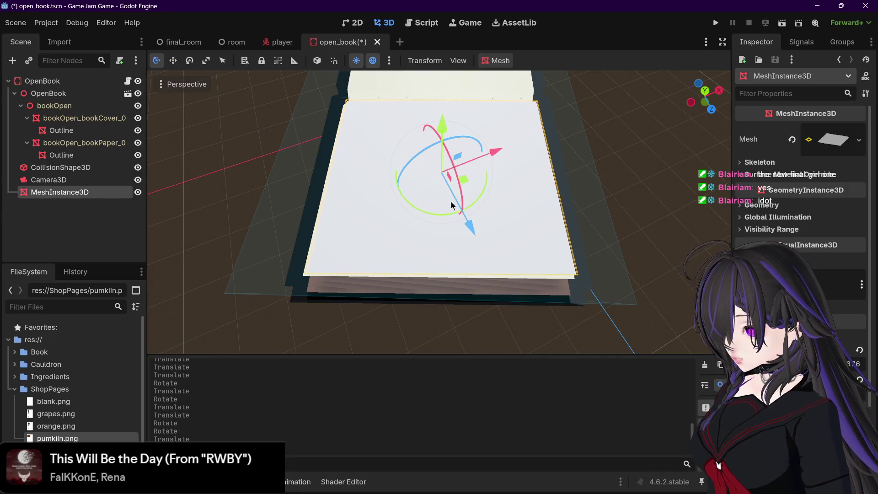
pyautogui.moveTo(463, 181); pyautogui.dragTo(460, 183)
pyautogui.moveTo(460, 183)
pyautogui.mouseDown()
pyautogui.moveTo(537, 199)
pyautogui.moveTo(444, 222)
pyautogui.moveTo(580, 235)
pyautogui.moveTo(623, 221)
pyautogui.moveTo(538, 210)
pyautogui.moveTo(540, 193)
pyautogui.moveTo(531, 248)
pyautogui.moveTo(552, 222)
pyautogui.moveTo(525, 231)
pyautogui.moveTo(448, 201)
pyautogui.moveTo(446, 213)
pyautogui.moveTo(443, 204)
pyautogui.mouseUp()
# Step: Select the paper's Outline mesh and view the open book from above
pyautogui.scroll(-3, 534, 202)
pyautogui.scroll(2, 531, 248)
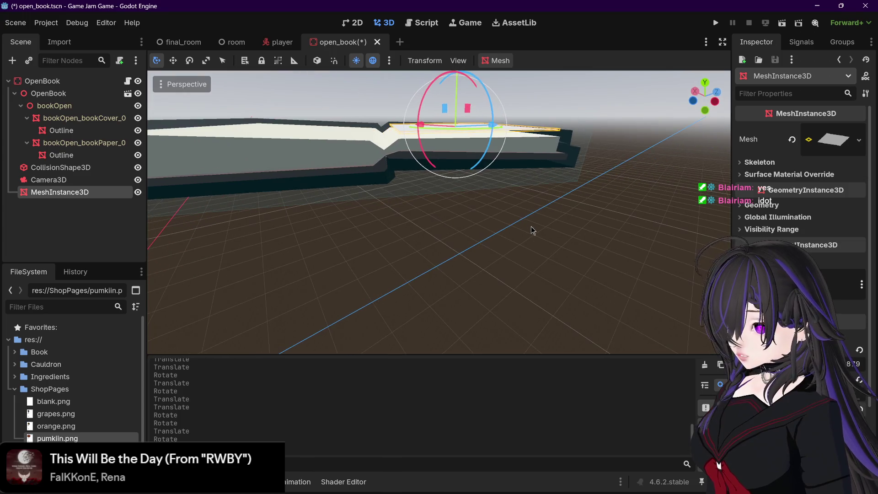
pyautogui.scroll(1, 532, 230)
pyautogui.scroll(-1, 444, 205)
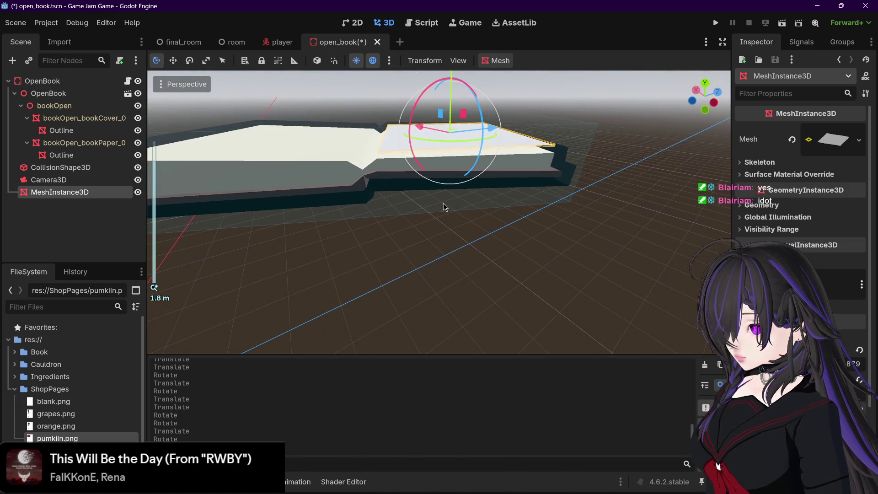
pyautogui.click(450, 104)
pyautogui.click(616, 158)
pyautogui.moveTo(616, 158)
pyautogui.mouseDown()
pyautogui.moveTo(589, 152)
pyautogui.moveTo(570, 196)
pyautogui.moveTo(607, 202)
pyautogui.moveTo(617, 215)
pyautogui.moveTo(652, 214)
pyautogui.moveTo(667, 256)
pyautogui.mouseUp()
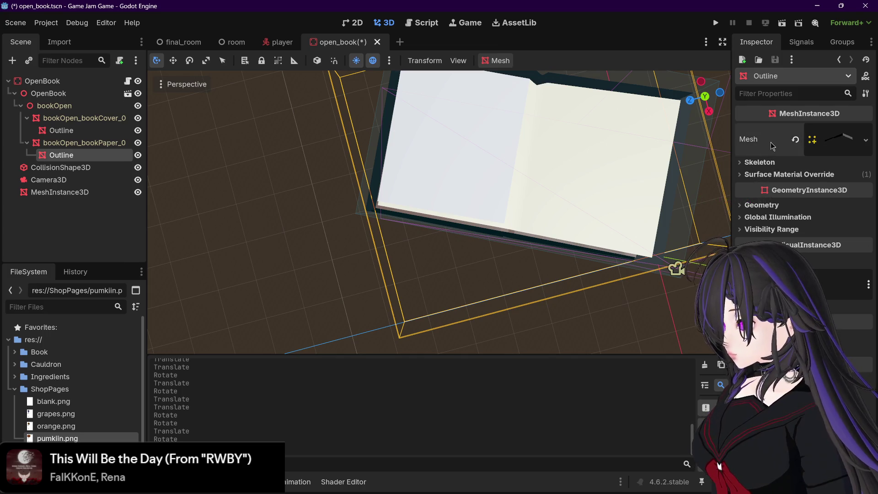
pyautogui.click(839, 139)
pyautogui.scroll(-2, 800, 183)
pyautogui.scroll(-1, 801, 183)
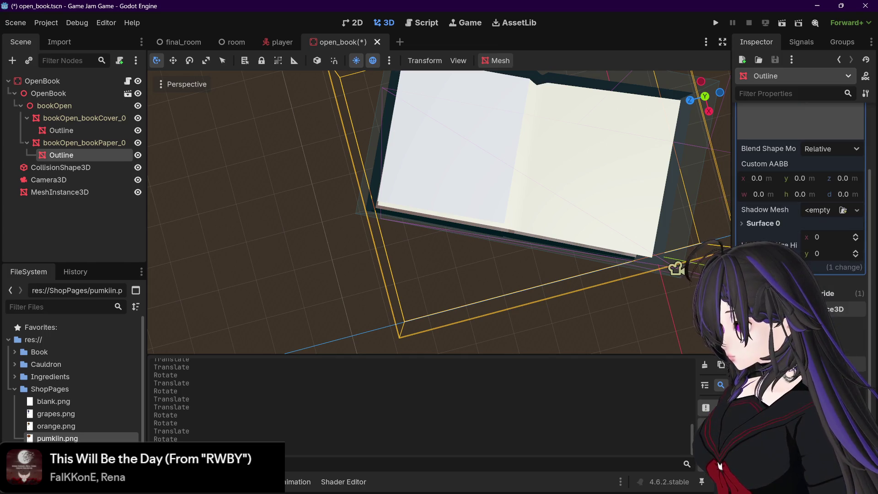
pyautogui.scroll(-1, 801, 183)
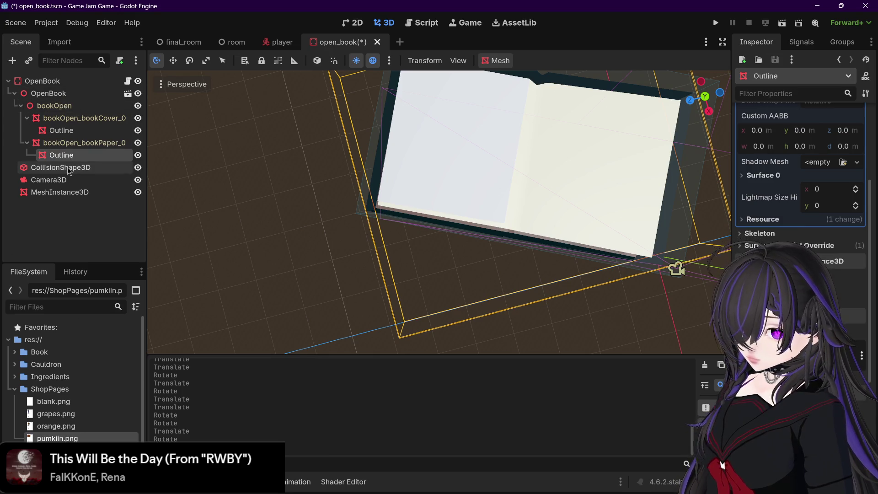
pyautogui.click(62, 192)
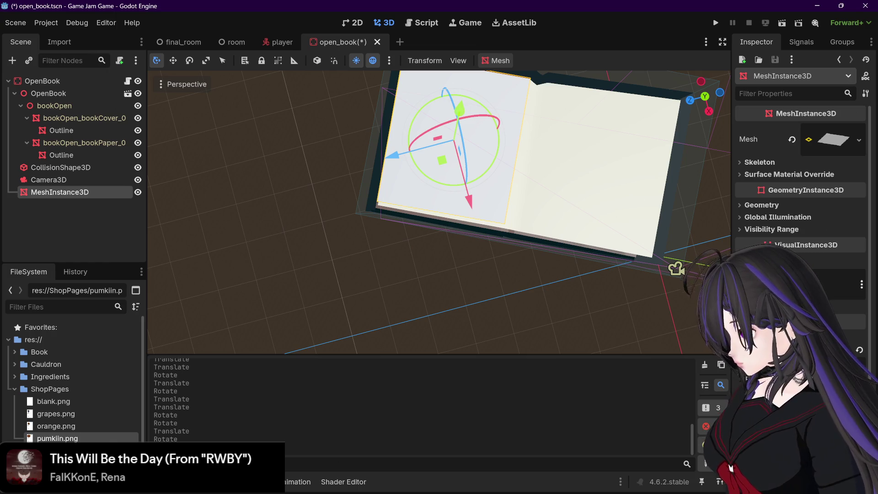
# Step: Tilt and slide the page plane, undo a bad move, and reposition it on the left page
pyautogui.moveTo(676, 267); pyautogui.dragTo(677, 269)
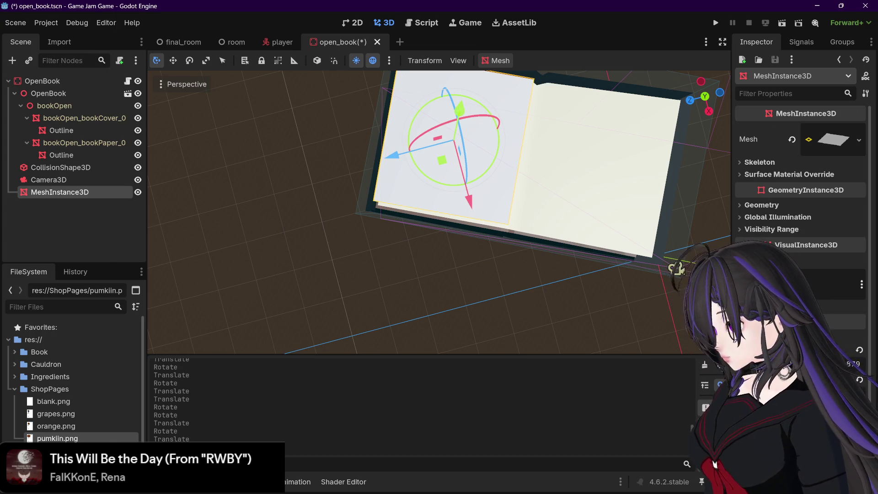
pyautogui.moveTo(380, 198)
pyautogui.mouseDown()
pyautogui.moveTo(392, 192)
pyautogui.moveTo(517, 215)
pyautogui.moveTo(584, 179)
pyautogui.moveTo(591, 158)
pyautogui.mouseUp()
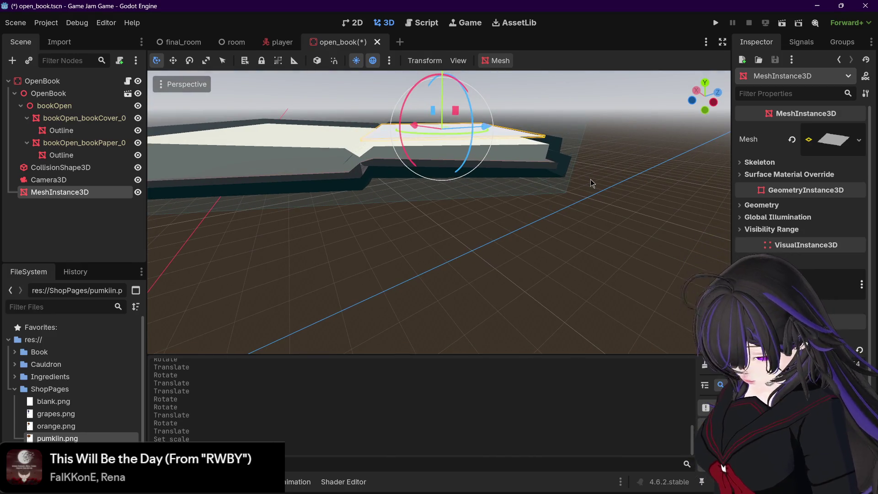
pyautogui.hotkey('ctrl', 'z')
pyautogui.moveTo(591, 179)
pyautogui.mouseDown()
pyautogui.moveTo(600, 186)
pyautogui.moveTo(575, 202)
pyautogui.moveTo(511, 211)
pyautogui.mouseUp()
pyautogui.scroll(-3, 591, 191)
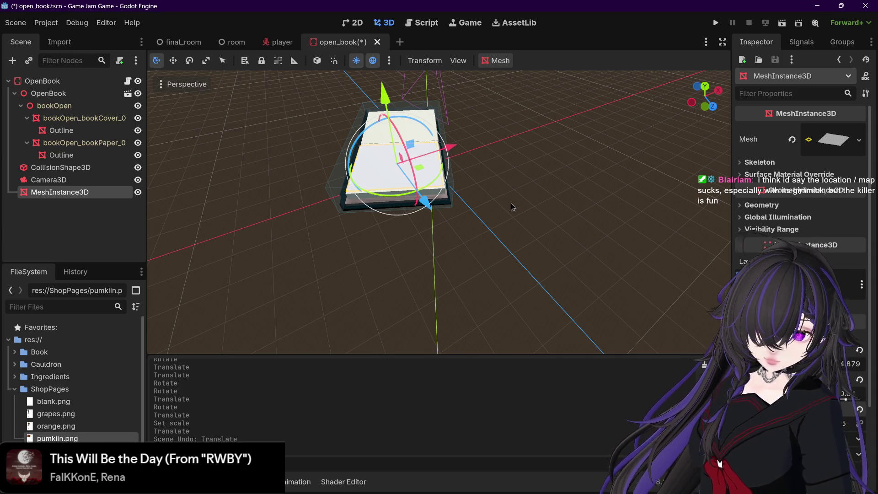
pyautogui.moveTo(512, 204); pyautogui.dragTo(436, 207)
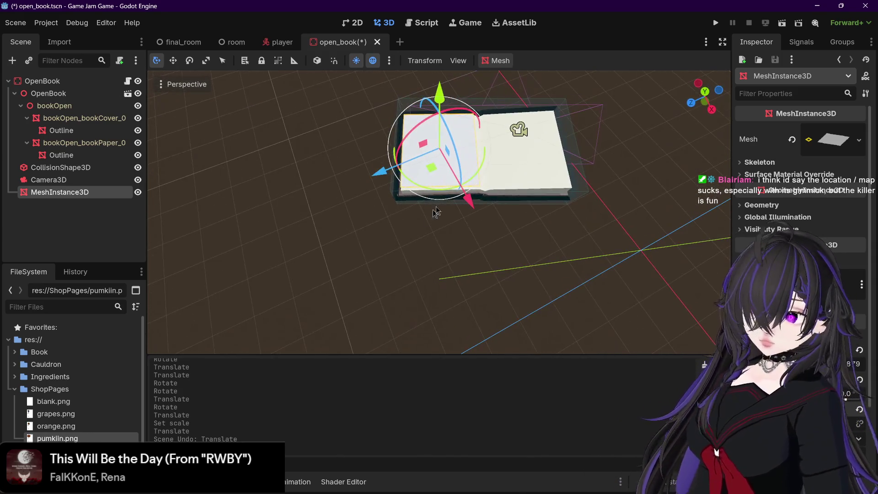
pyautogui.click(67, 181)
# Step: Duplicate the page plane, undo the duplicate, and save the open_book scene
pyautogui.click(71, 192)
pyautogui.hotkey('ctrl', 'z')
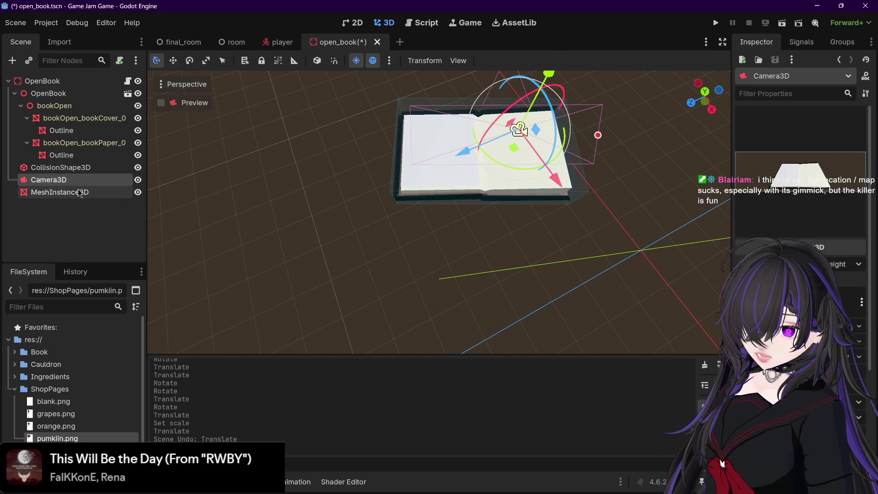
pyautogui.hotkey('ctrl', 'd')
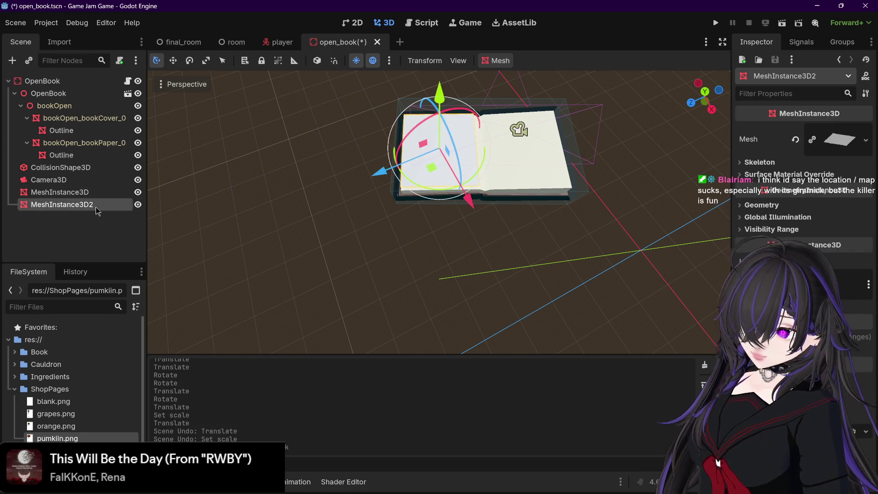
pyautogui.hotkey('ctrl', 'z')
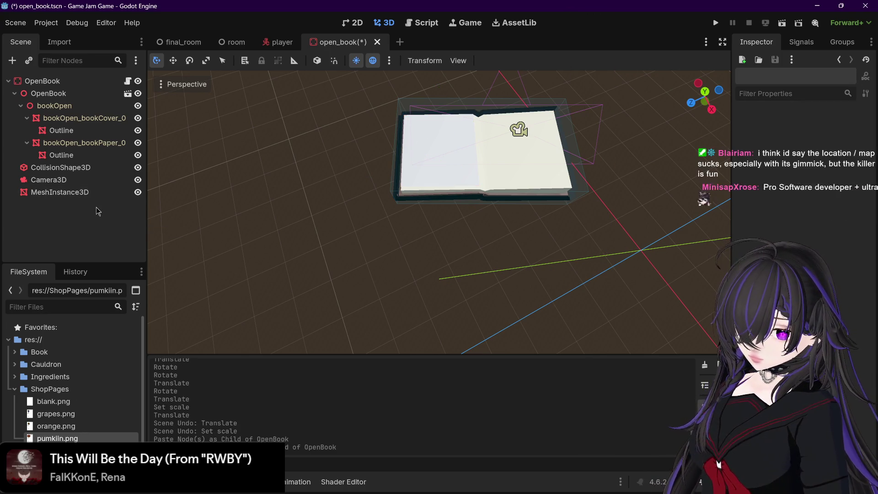
pyautogui.hotkey('ctrl', 's')
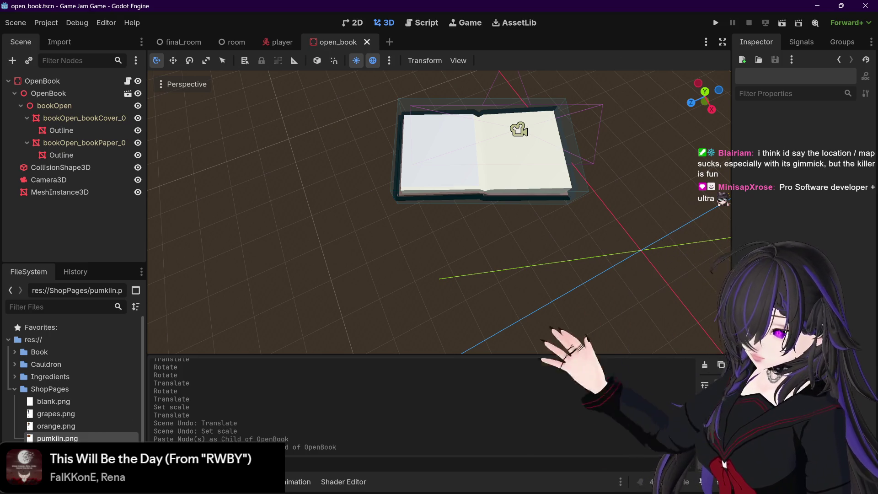
# Step: Select the paper's Outline node, clear the selection, then select the root OpenBook node
pyautogui.scroll(3, 459, 185)
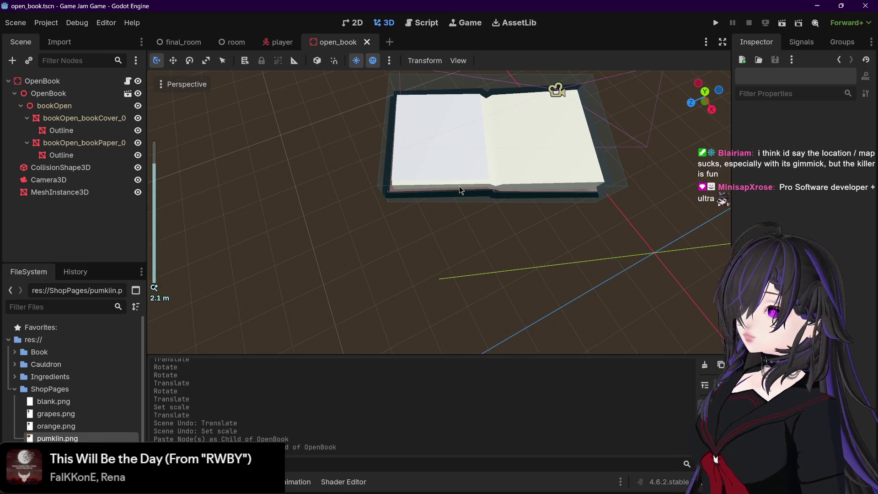
pyautogui.click(412, 185)
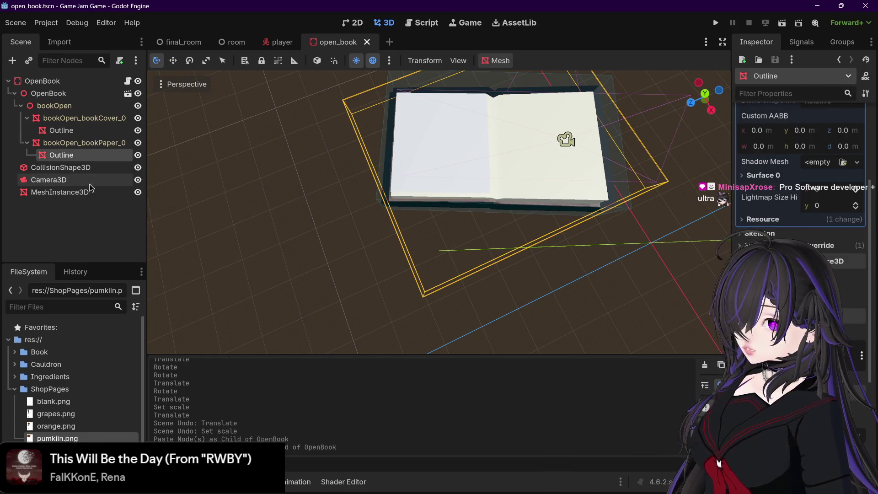
pyautogui.click(86, 219)
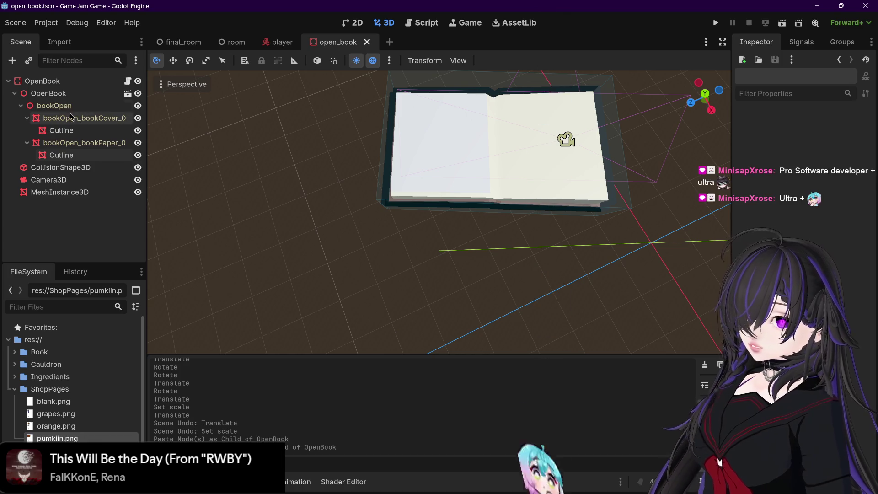
pyautogui.click(43, 81)
# Step: Add a second MeshInstance3D node under OpenBook
pyautogui.hotkey('ctrl', 'a')
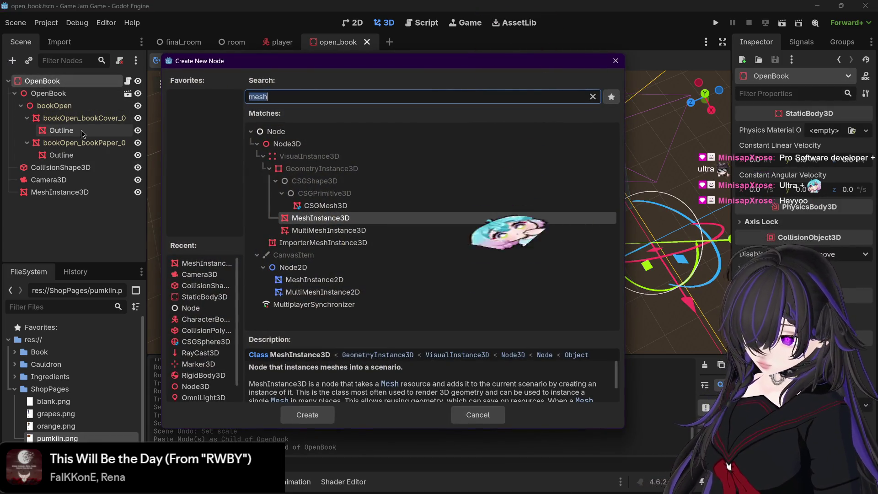
pyautogui.doubleClick(296, 218)
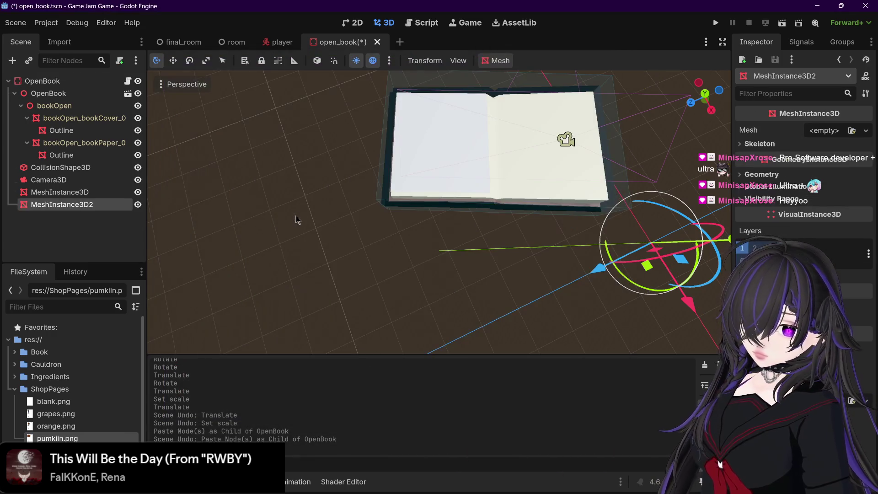
pyautogui.scroll(-5, 430, 163)
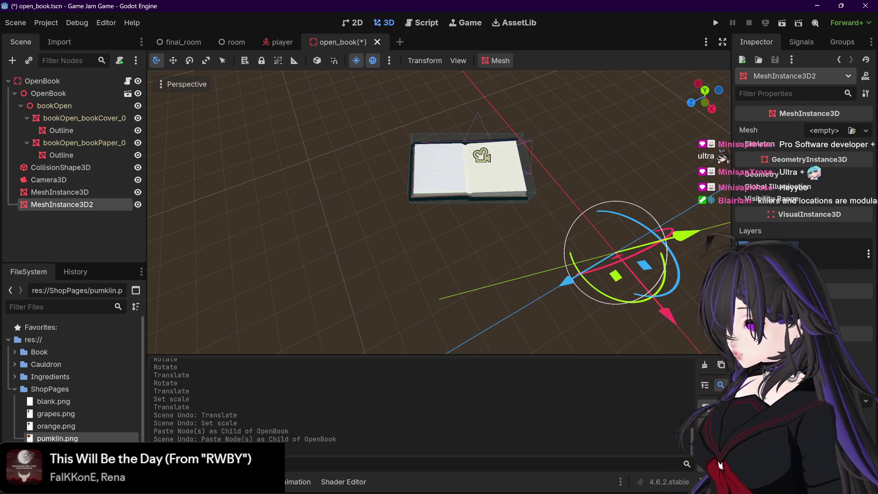
# Step: Move the new empty MeshInstance3D2 onto the book, comparing it with the original page plane
pyautogui.click(91, 192)
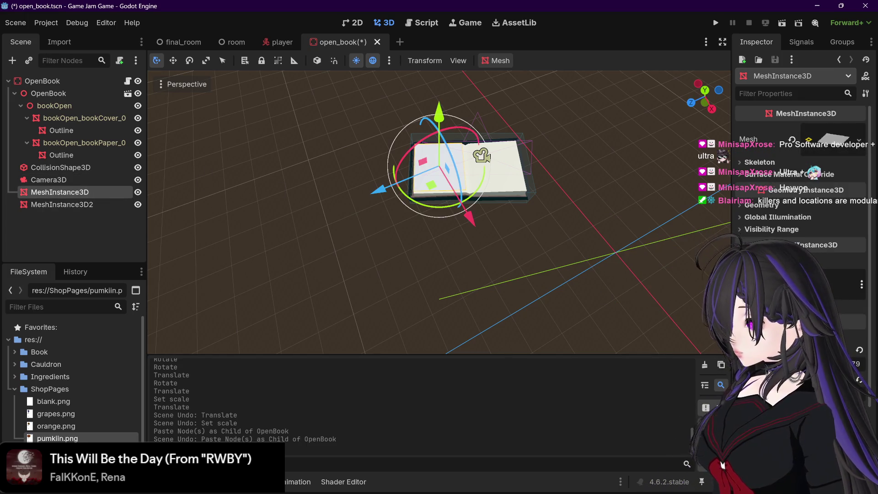
pyautogui.click(57, 206)
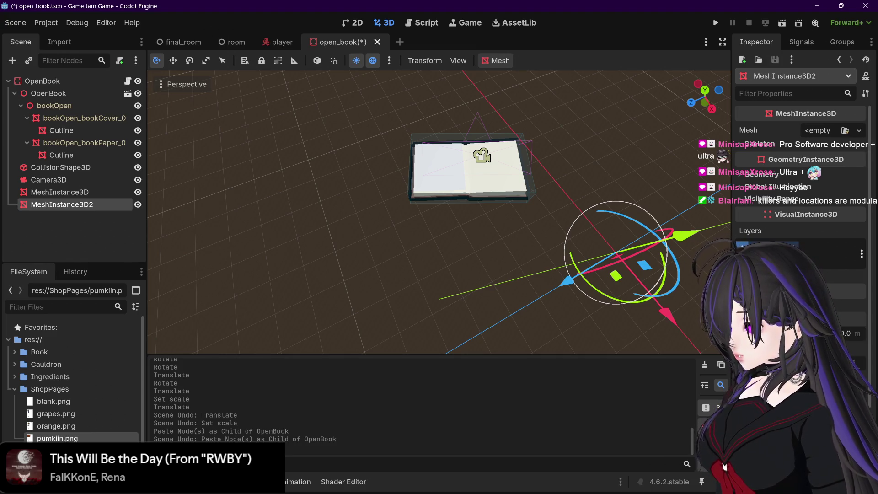
pyautogui.click(91, 192)
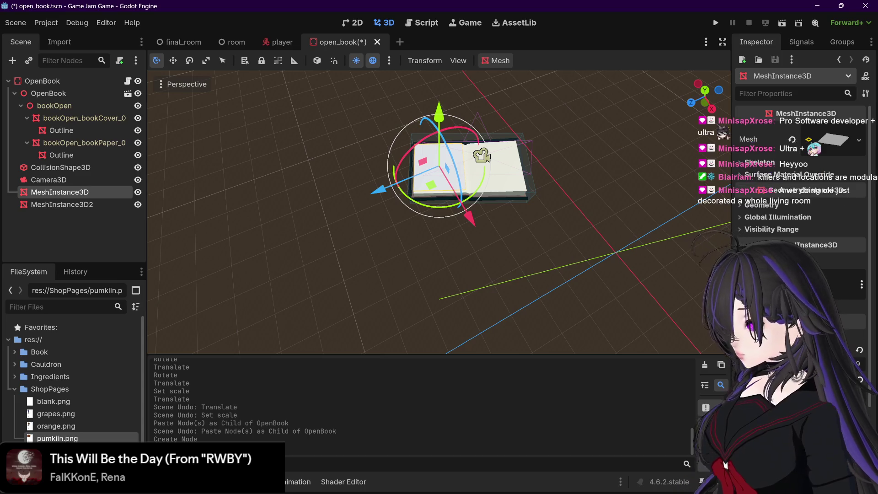
pyautogui.click(62, 204)
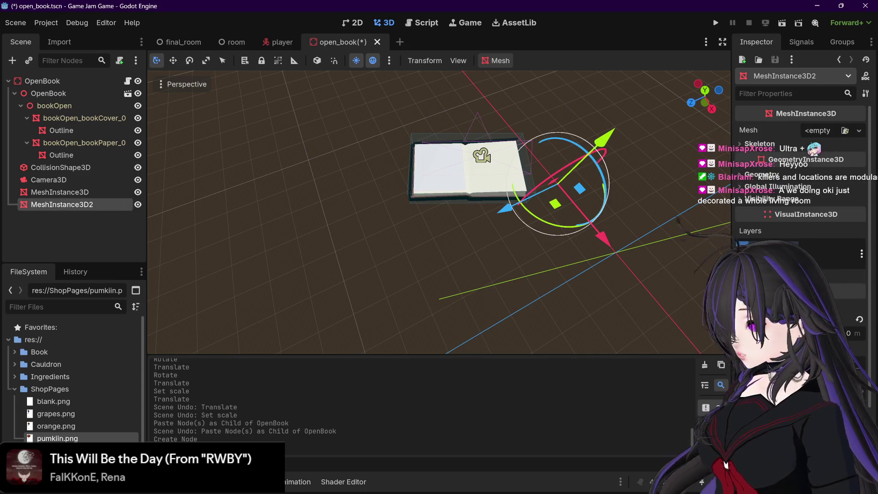
pyautogui.moveTo(558, 183); pyautogui.dragTo(687, 82)
pyautogui.click(439, 169)
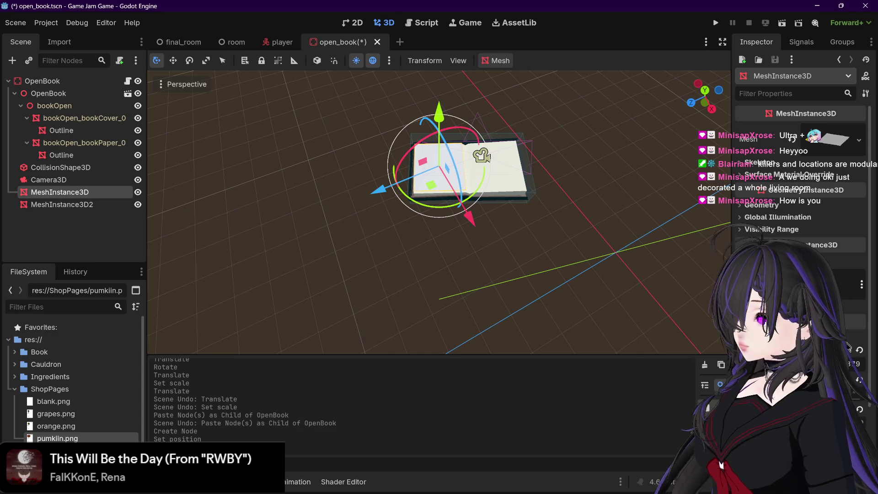
pyautogui.click(62, 204)
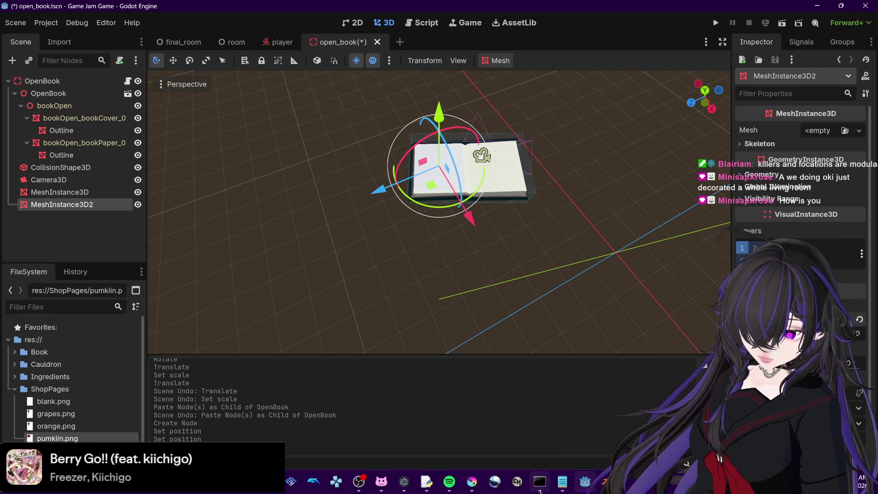
pyautogui.moveTo(247, 482)
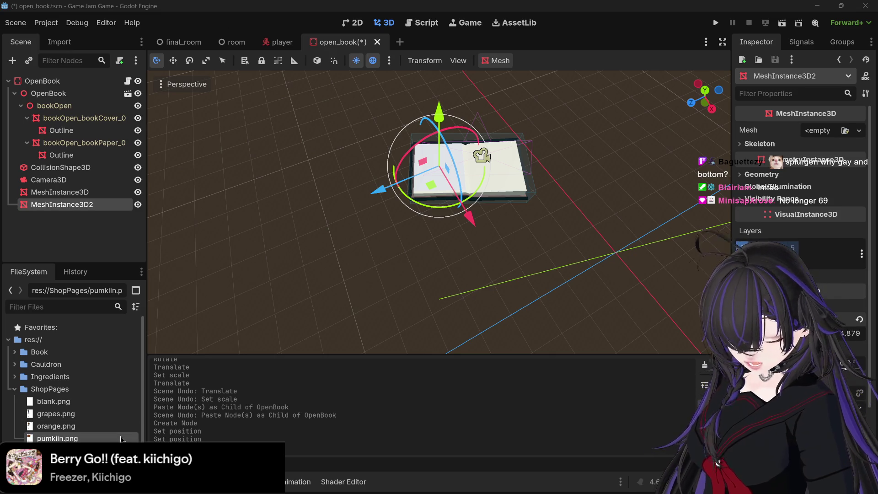
pyautogui.moveTo(121, 439)
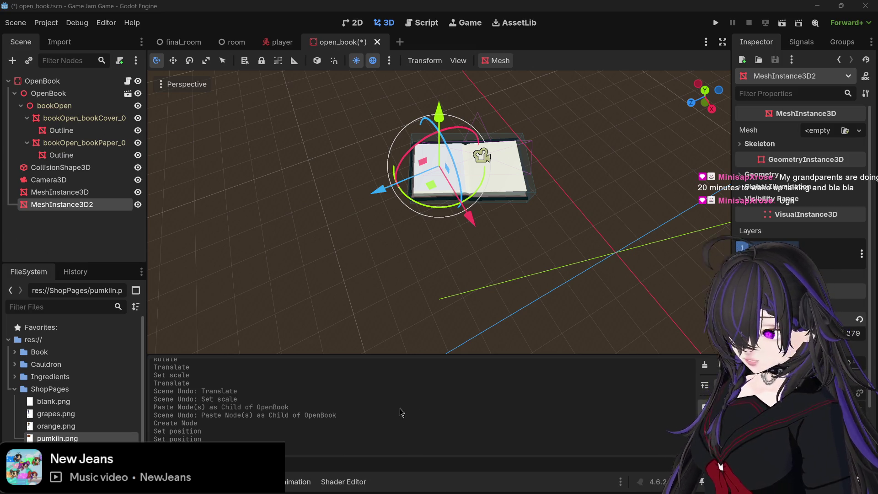
# Step: Give the new MeshInstance3D2 node a PlaneMesh
pyautogui.moveTo(490, 168)
pyautogui.mouseDown()
pyautogui.moveTo(507, 128)
pyautogui.moveTo(537, 161)
pyautogui.moveTo(540, 152)
pyautogui.mouseUp()
pyautogui.click(45, 192)
pyautogui.click(50, 205)
pyautogui.moveTo(488, 179)
pyautogui.mouseDown()
pyautogui.moveTo(530, 173)
pyautogui.moveTo(636, 199)
pyautogui.moveTo(870, 89)
pyautogui.mouseUp()
pyautogui.click(859, 130)
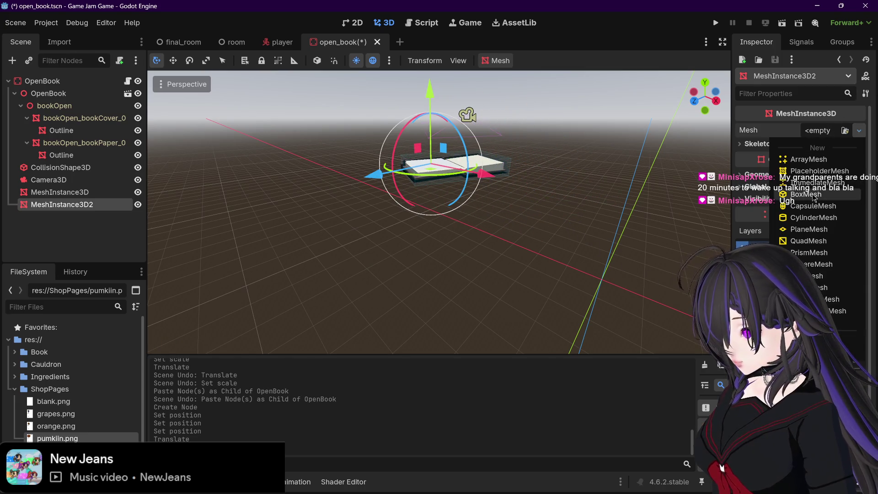
pyautogui.click(809, 229)
# Step: Compare the original page plane with MeshInstance3D2, ending with the second page mesh selected
pyautogui.moveTo(544, 196); pyautogui.dragTo(484, 242)
pyautogui.click(128, 194)
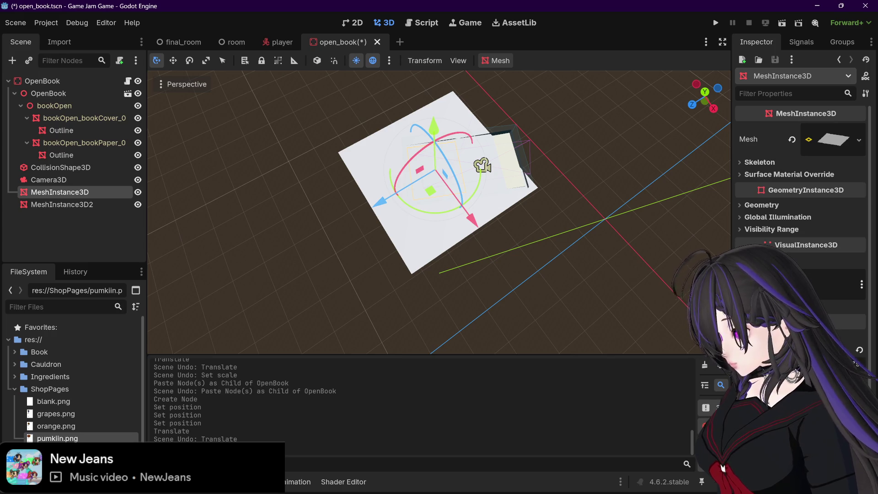
pyautogui.click(109, 205)
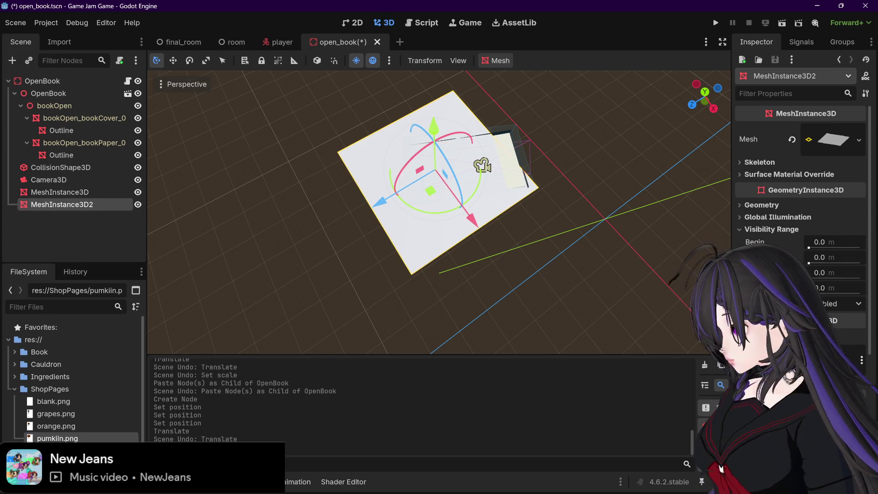
pyautogui.scroll(-2, 860, 320)
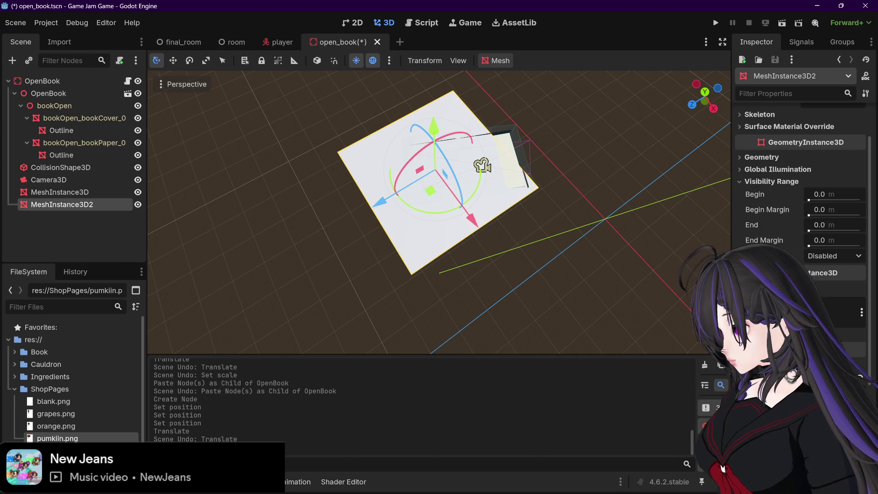
pyautogui.click(51, 192)
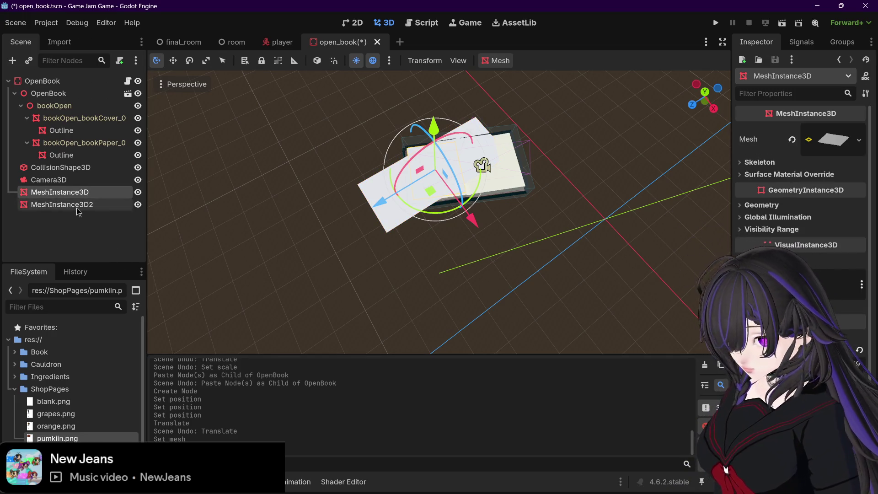
pyautogui.click(62, 205)
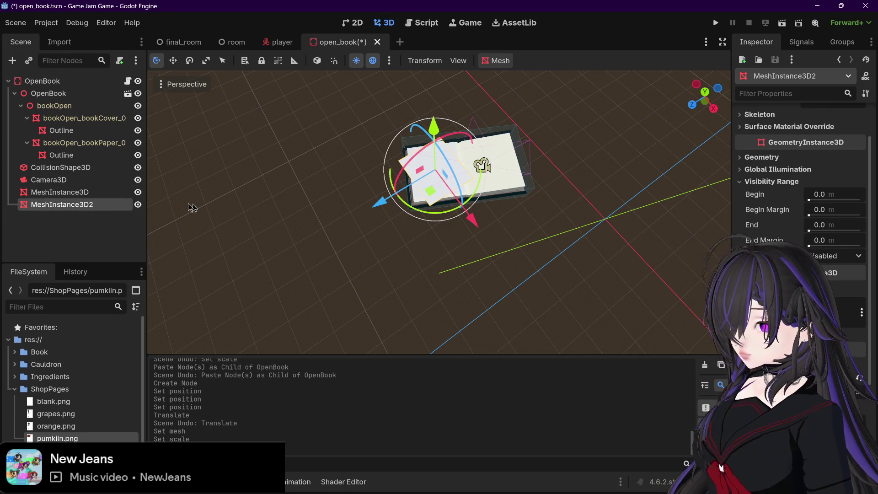
pyautogui.click(101, 196)
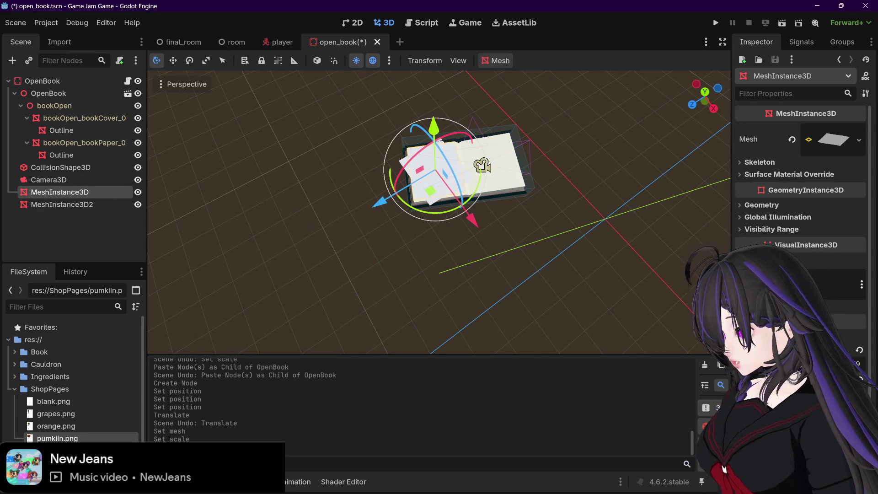
pyautogui.click(110, 205)
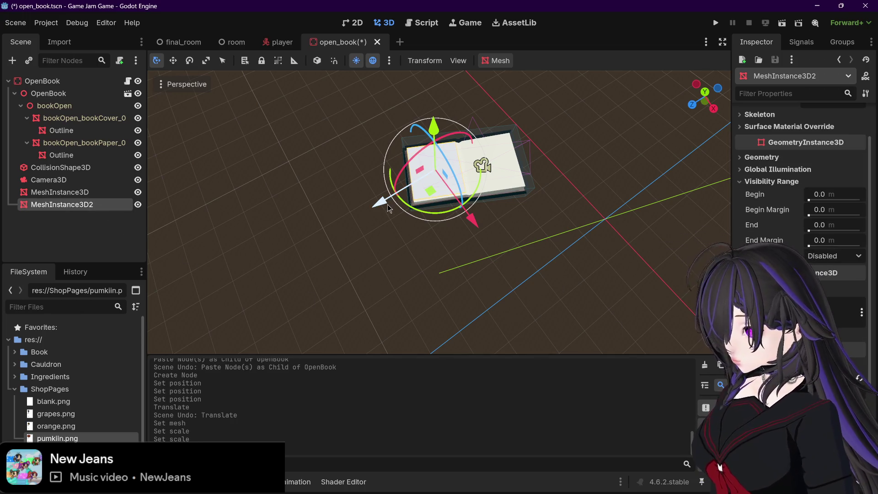
# Step: Move MeshInstance3D2 over the book's right page and check it from several angles
pyautogui.moveTo(432, 191); pyautogui.dragTo(487, 183)
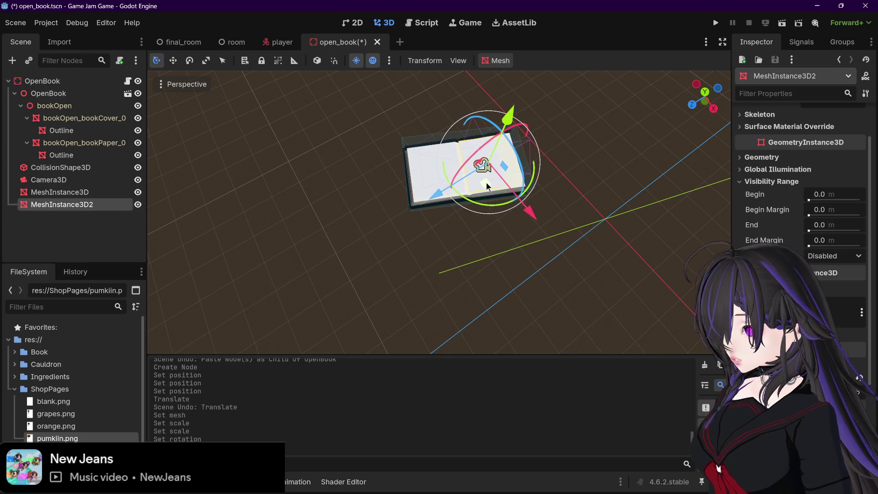
pyautogui.scroll(5, 558, 241)
pyautogui.scroll(3, 558, 241)
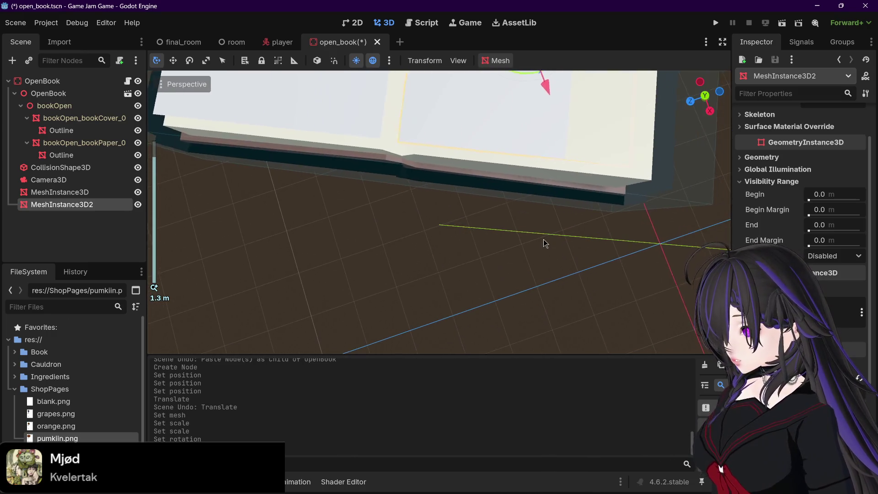
pyautogui.moveTo(544, 237)
pyautogui.mouseDown()
pyautogui.moveTo(551, 224)
pyautogui.moveTo(512, 188)
pyautogui.moveTo(525, 206)
pyautogui.moveTo(457, 203)
pyautogui.moveTo(467, 198)
pyautogui.mouseUp()
pyautogui.moveTo(552, 210)
pyautogui.mouseDown()
pyautogui.moveTo(552, 109)
pyautogui.moveTo(552, 130)
pyautogui.moveTo(495, 111)
pyautogui.moveTo(494, 78)
pyautogui.mouseUp()
pyautogui.moveTo(564, 114)
pyautogui.mouseDown()
pyautogui.moveTo(479, 104)
pyautogui.moveTo(487, 127)
pyautogui.moveTo(463, 119)
pyautogui.moveTo(503, 118)
pyautogui.mouseUp()
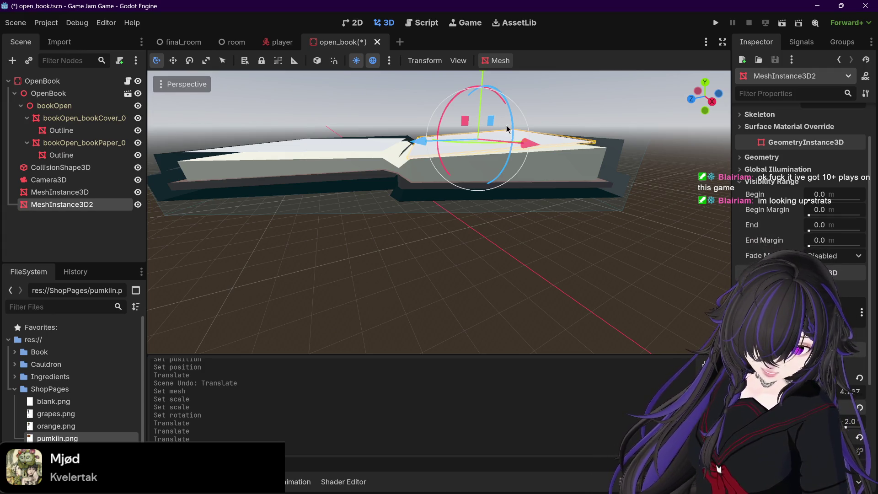
pyautogui.moveTo(500, 257)
pyautogui.mouseDown()
pyautogui.moveTo(480, 247)
pyautogui.moveTo(453, 256)
pyautogui.moveTo(270, 142)
pyautogui.moveTo(358, 179)
pyautogui.moveTo(229, 155)
pyautogui.mouseUp()
# Step: Frame the first page plane, MeshInstance3D, and lift it slightly upward
pyautogui.click(270, 143)
pyautogui.click(84, 192)
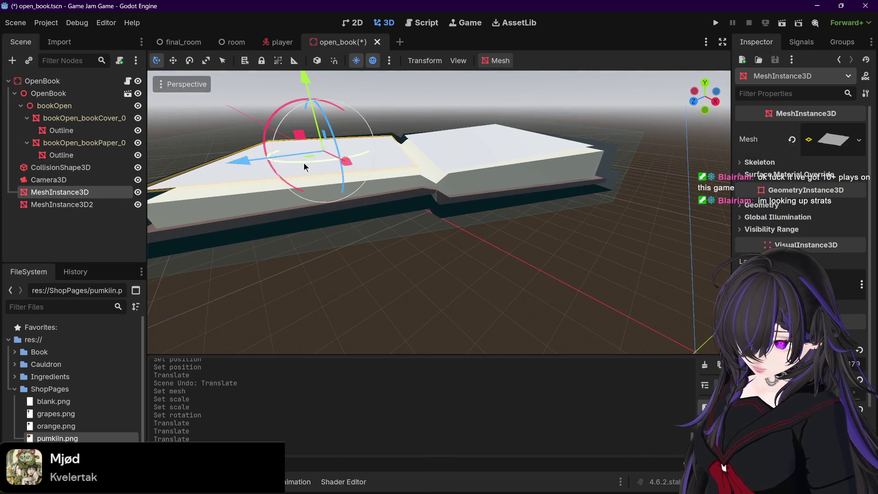
pyautogui.moveTo(304, 163); pyautogui.dragTo(307, 133)
pyautogui.press('f')
pyautogui.moveTo(350, 103); pyautogui.dragTo(351, 105)
pyautogui.moveTo(405, 138)
pyautogui.mouseDown()
pyautogui.moveTo(501, 140)
pyautogui.moveTo(412, 162)
pyautogui.moveTo(432, 186)
pyautogui.moveTo(353, 146)
pyautogui.mouseUp()
pyautogui.click(378, 156)
pyautogui.scroll(3, 378, 156)
# Step: Tilt MeshInstance3D2 slightly about X, adjust its height, then deselect it
pyautogui.click(291, 182)
pyautogui.moveTo(290, 182); pyautogui.dragTo(421, 177)
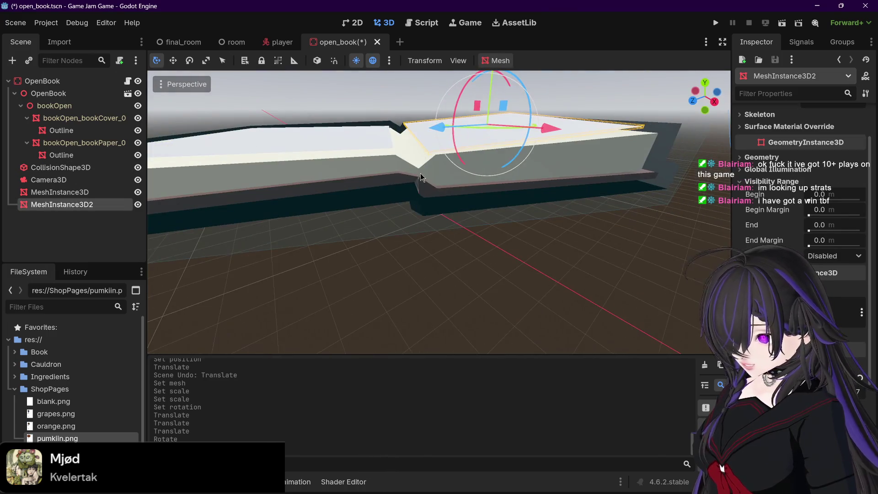
pyautogui.moveTo(457, 145); pyautogui.dragTo(454, 142)
pyautogui.scroll(-5, 454, 142)
pyautogui.moveTo(478, 91)
pyautogui.mouseDown()
pyautogui.moveTo(555, 143)
pyautogui.moveTo(508, 133)
pyautogui.moveTo(402, 158)
pyautogui.moveTo(639, 147)
pyautogui.moveTo(551, 136)
pyautogui.mouseUp()
pyautogui.click(533, 124)
pyautogui.scroll(-3, 550, 138)
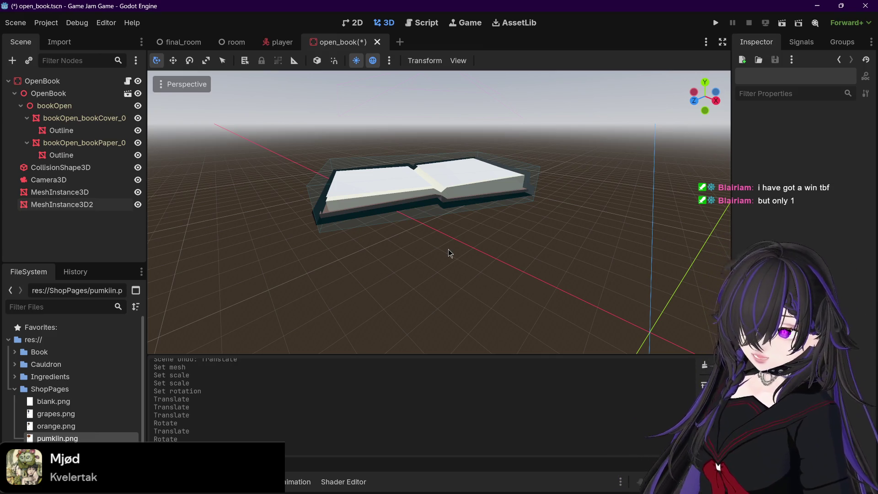
# Step: Save open_book.tscn with Ctrl+S and orbit around the book to review it
pyautogui.hotkey('ctrl', 's')
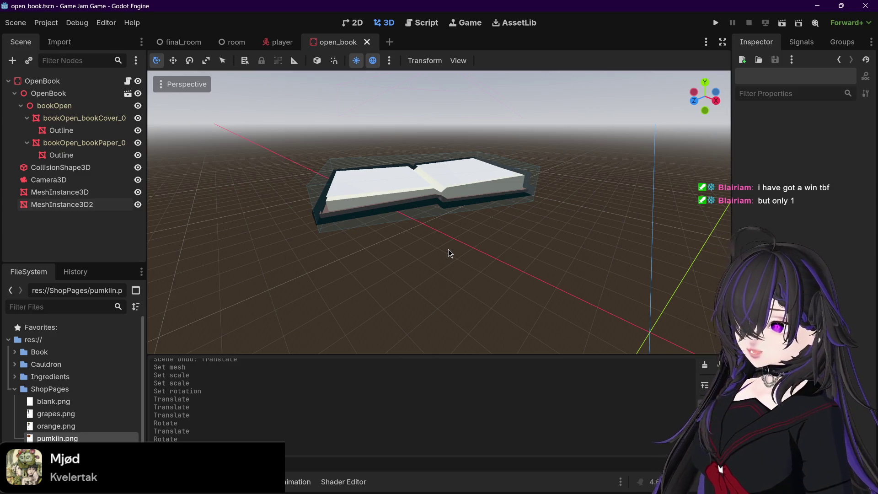
pyautogui.scroll(-5, 448, 249)
pyautogui.moveTo(447, 261)
pyautogui.mouseDown()
pyautogui.moveTo(471, 286)
pyautogui.moveTo(457, 290)
pyautogui.mouseUp()
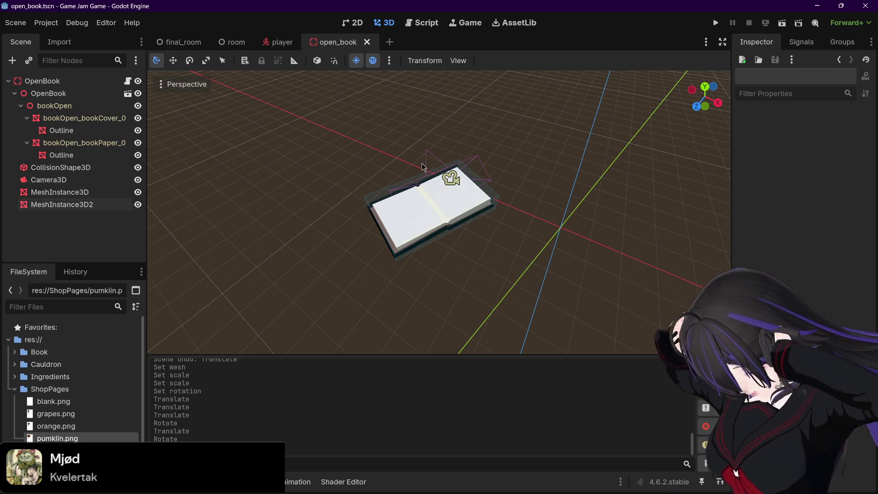
pyautogui.moveTo(378, 148); pyautogui.dragTo(342, 151)
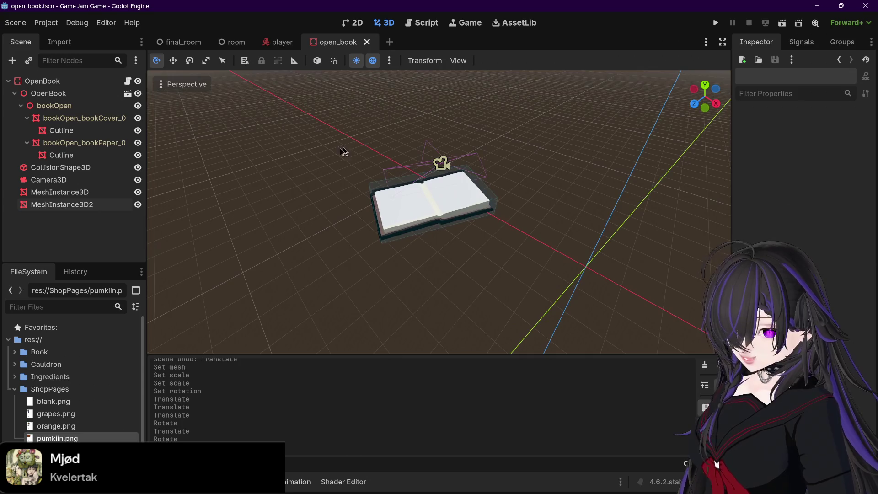
# Step: Nudge MeshInstance3D along its Z axis and bring its empty Material slot into view
pyautogui.click(90, 192)
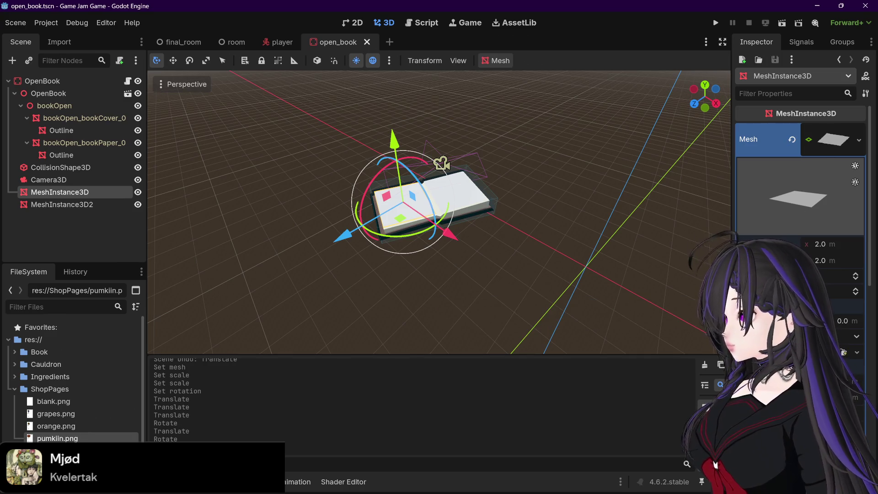
pyautogui.scroll(-5, 800, 297)
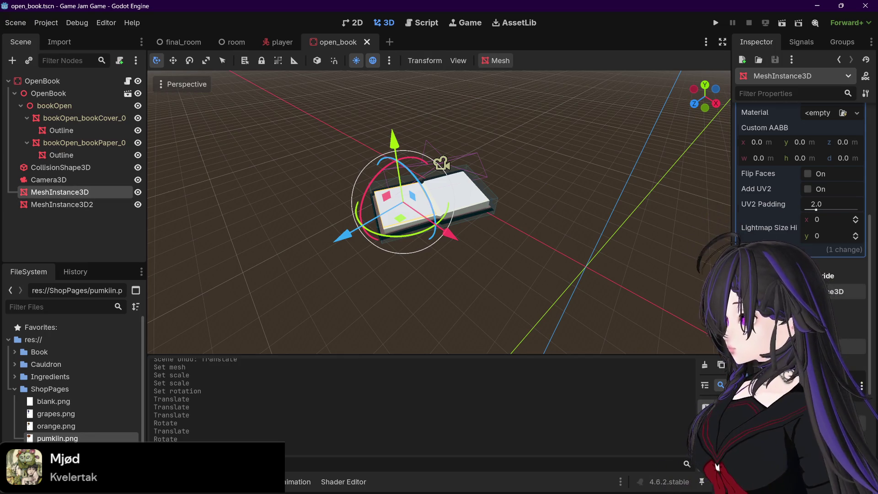
pyautogui.scroll(5, 801, 183)
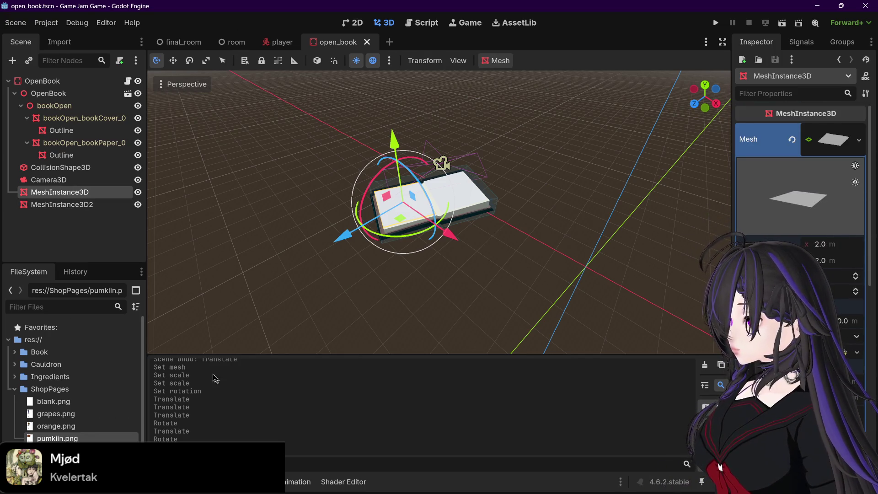
pyautogui.moveTo(799, 196); pyautogui.dragTo(810, 194)
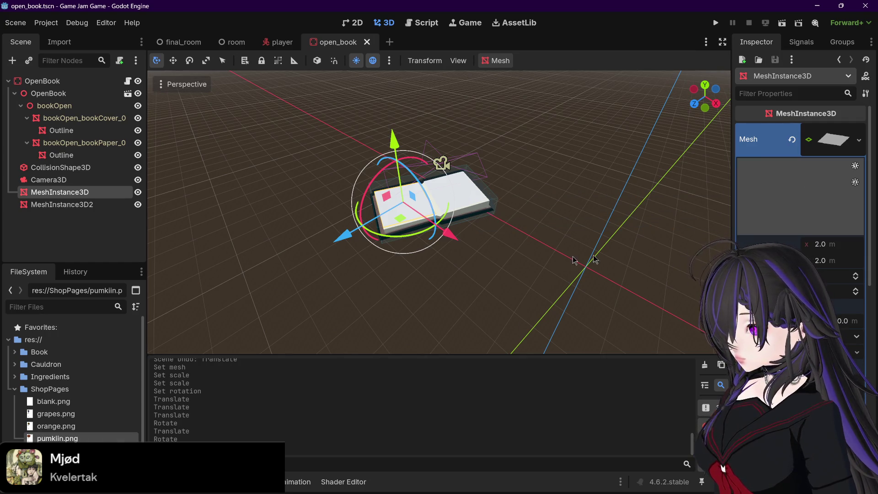
pyautogui.moveTo(370, 226); pyautogui.dragTo(242, 262)
pyautogui.scroll(-5, 860, 192)
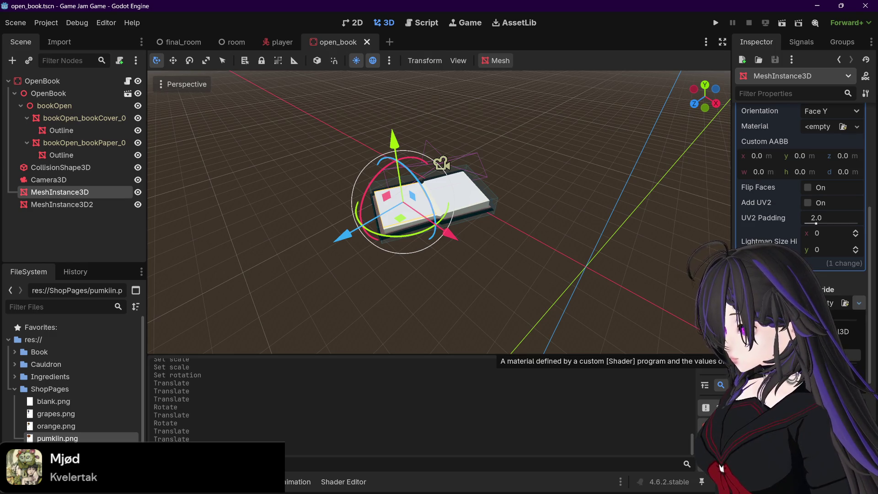
# Step: Drop pumkiin.png onto MeshInstance3D's Surface Material Override 0 and inspect the material's Albedo
pyautogui.moveTo(562, 379)
pyautogui.mouseDown()
pyautogui.moveTo(831, 317)
pyautogui.moveTo(830, 303)
pyautogui.mouseUp()
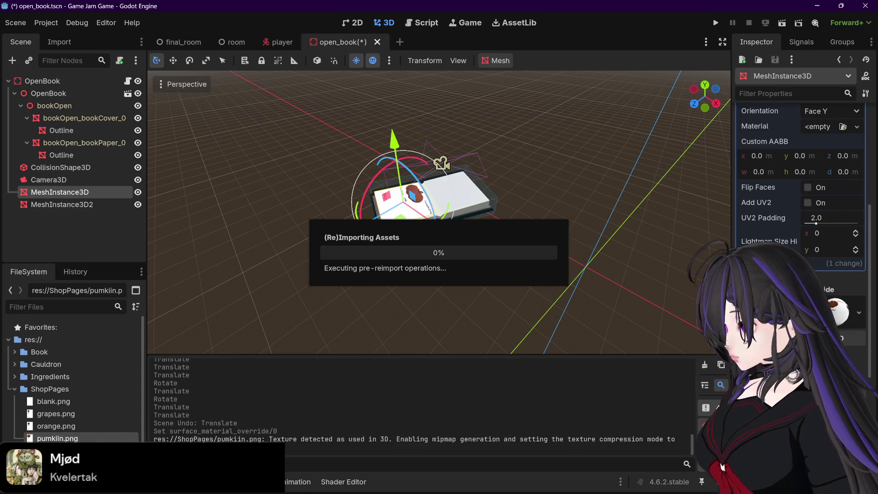
pyautogui.scroll(5, 538, 249)
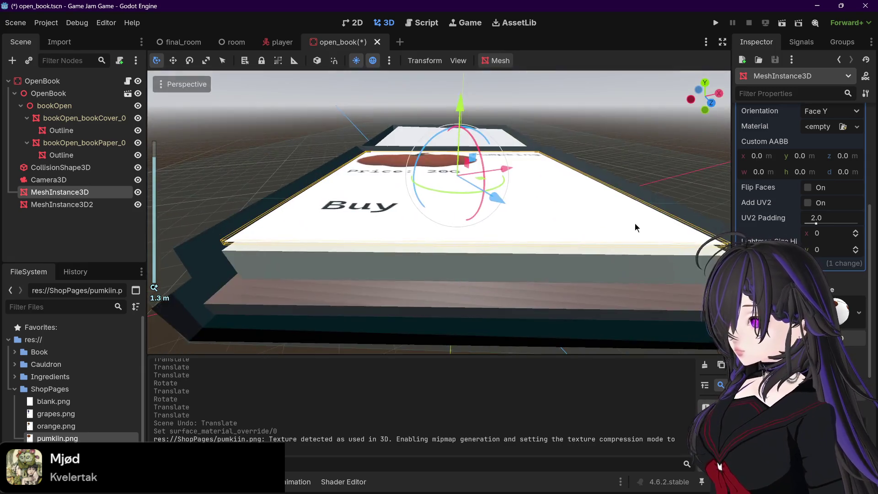
pyautogui.scroll(-3, 635, 237)
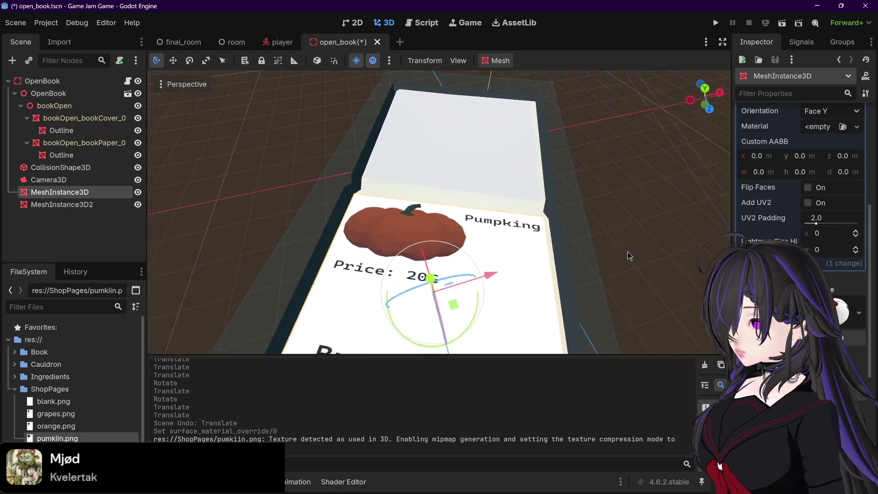
pyautogui.moveTo(629, 261)
pyautogui.mouseDown()
pyautogui.moveTo(616, 243)
pyautogui.moveTo(573, 223)
pyautogui.moveTo(575, 255)
pyautogui.moveTo(628, 252)
pyautogui.moveTo(613, 257)
pyautogui.mouseUp()
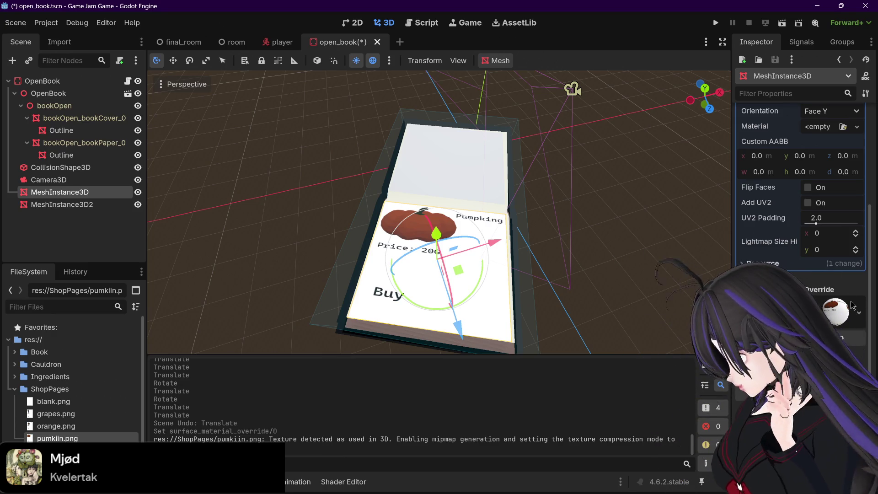
pyautogui.click(858, 314)
pyautogui.scroll(-2, 801, 229)
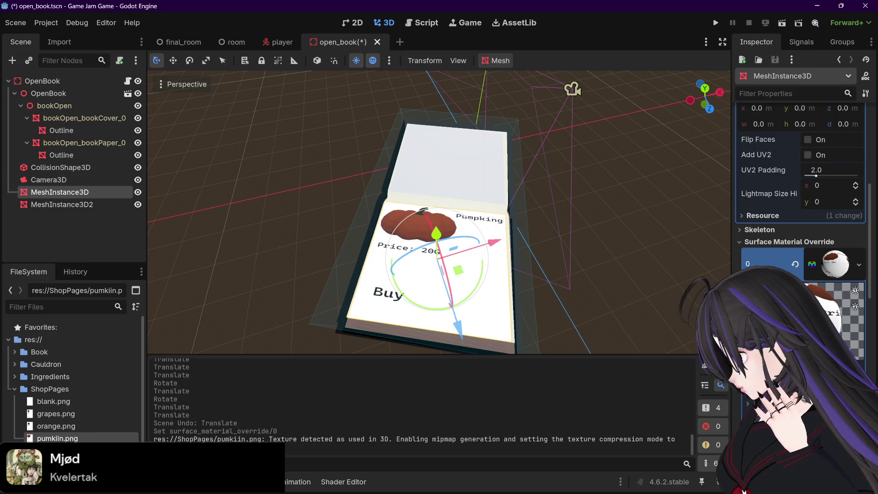
pyautogui.scroll(-3, 801, 206)
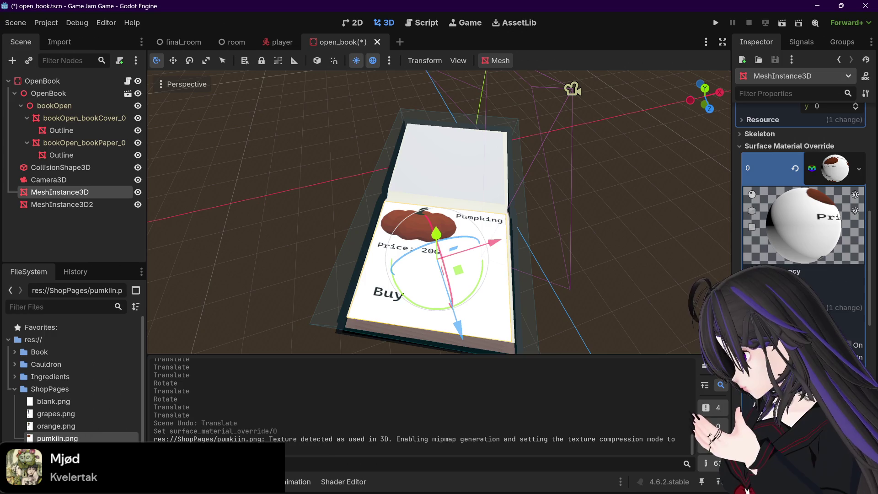
pyautogui.scroll(-4, 439, 210)
pyautogui.scroll(-5, 801, 206)
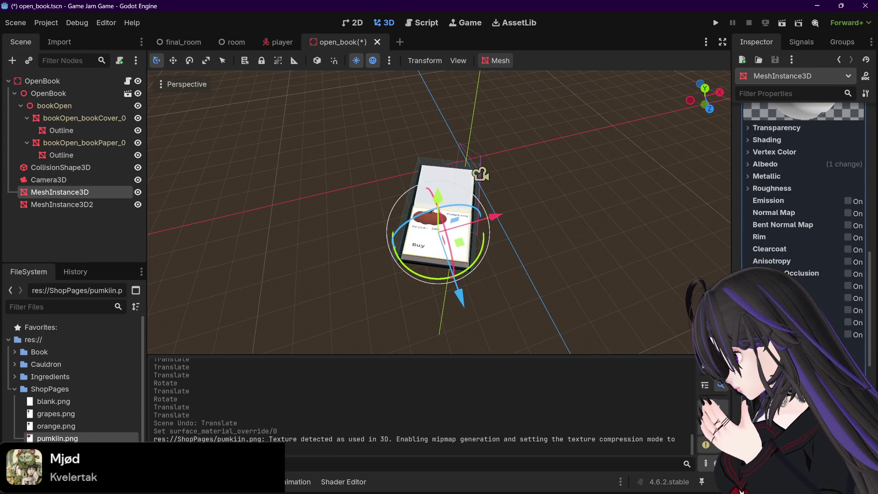
pyautogui.scroll(-3, 801, 206)
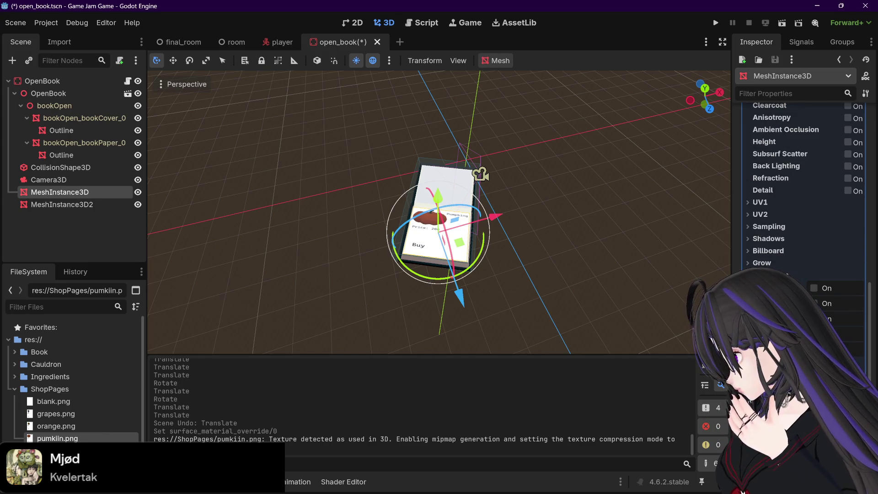
pyautogui.scroll(5, 494, 254)
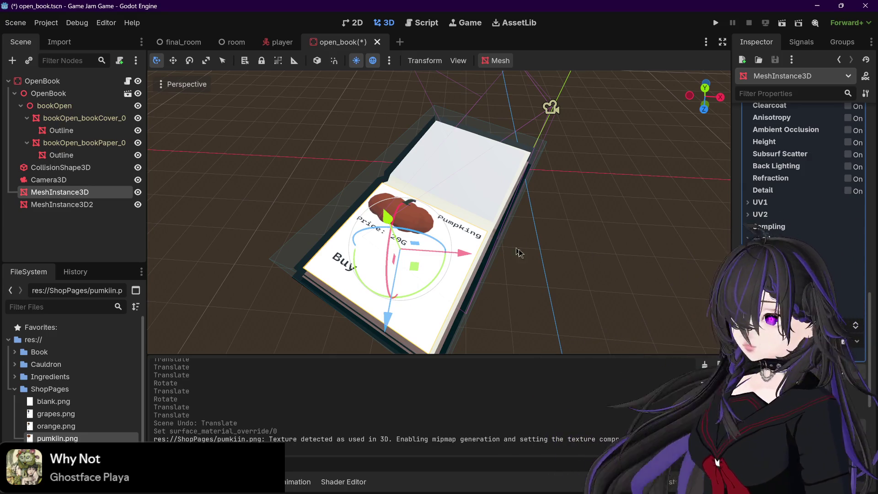
pyautogui.scroll(2, 526, 245)
pyautogui.scroll(-2, 533, 241)
# Step: Rotate the pumpkin page about 94 degrees around Y and fine-align it
pyautogui.moveTo(403, 215); pyautogui.dragTo(480, 92)
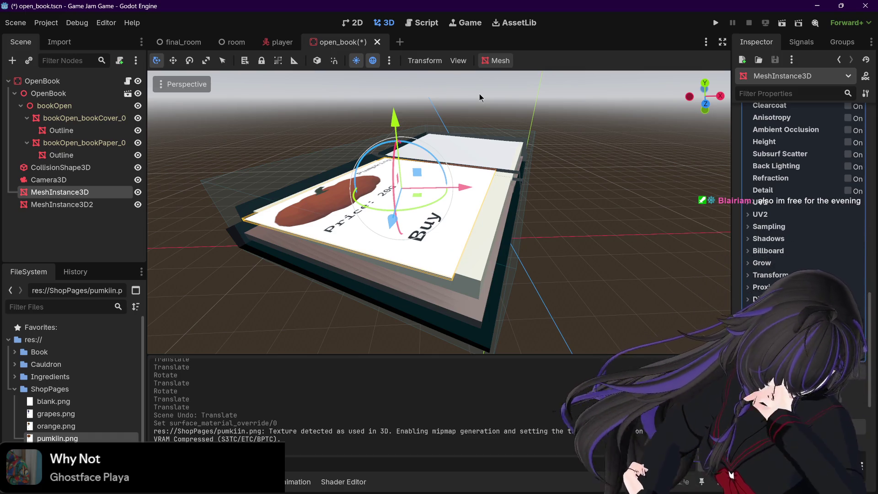
pyautogui.moveTo(480, 94)
pyautogui.mouseDown()
pyautogui.moveTo(424, 198)
pyautogui.moveTo(441, 199)
pyautogui.moveTo(415, 215)
pyautogui.moveTo(543, 191)
pyautogui.moveTo(402, 217)
pyautogui.mouseUp()
pyautogui.moveTo(503, 205); pyautogui.dragTo(462, 219)
pyautogui.moveTo(457, 222); pyautogui.dragTo(519, 239)
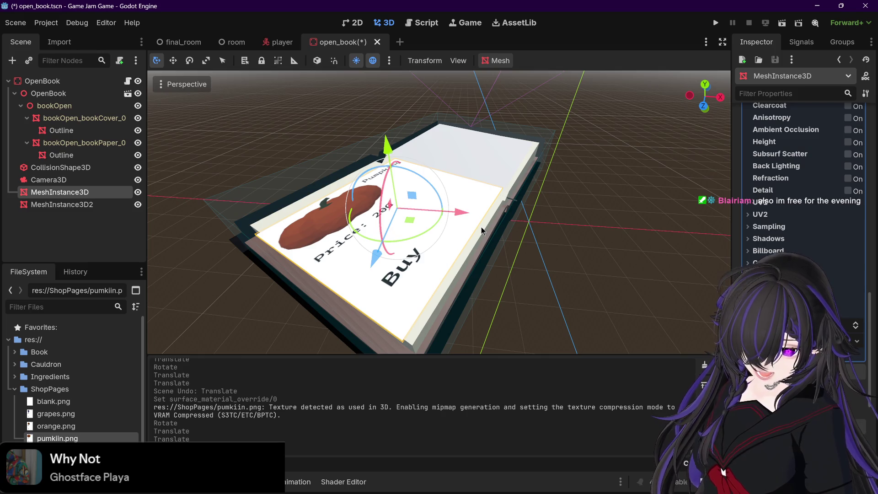
# Step: Slide the pumpkin page across the left page and bring up its Transform scale
pyautogui.moveTo(409, 221)
pyautogui.mouseDown()
pyautogui.moveTo(485, 228)
pyautogui.moveTo(455, 231)
pyautogui.mouseUp()
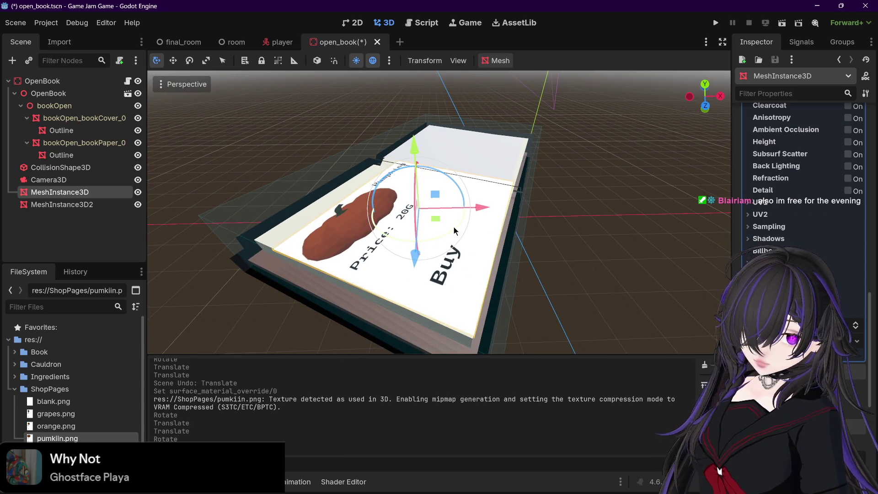
pyautogui.moveTo(450, 227); pyautogui.dragTo(518, 239)
pyautogui.moveTo(450, 231); pyautogui.dragTo(437, 219)
pyautogui.moveTo(520, 237)
pyautogui.mouseDown()
pyautogui.moveTo(539, 244)
pyautogui.moveTo(468, 249)
pyautogui.moveTo(536, 235)
pyautogui.moveTo(534, 227)
pyautogui.moveTo(532, 238)
pyautogui.mouseUp()
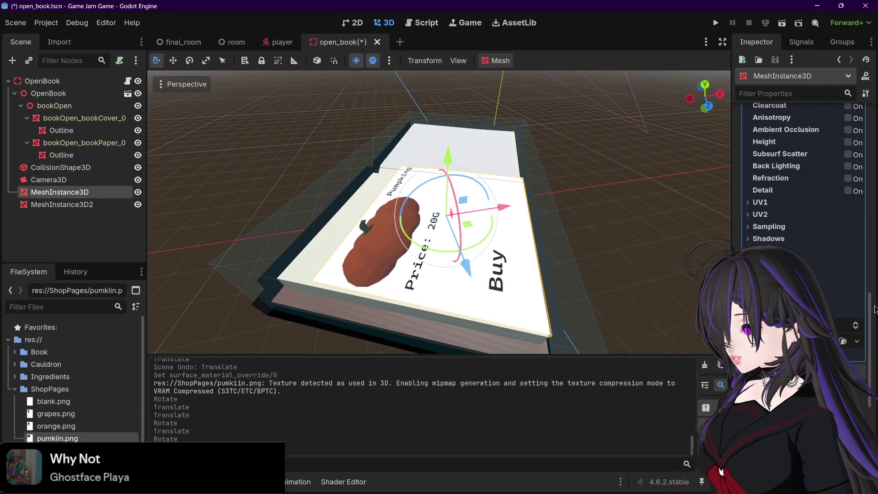
pyautogui.scroll(10, 874, 310)
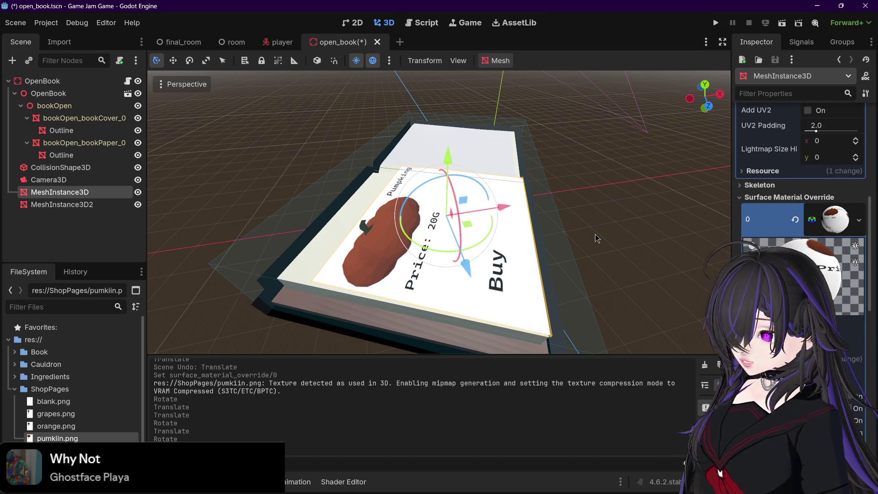
pyautogui.scroll(2, 869, 213)
pyautogui.moveTo(870, 213); pyautogui.dragTo(874, 403)
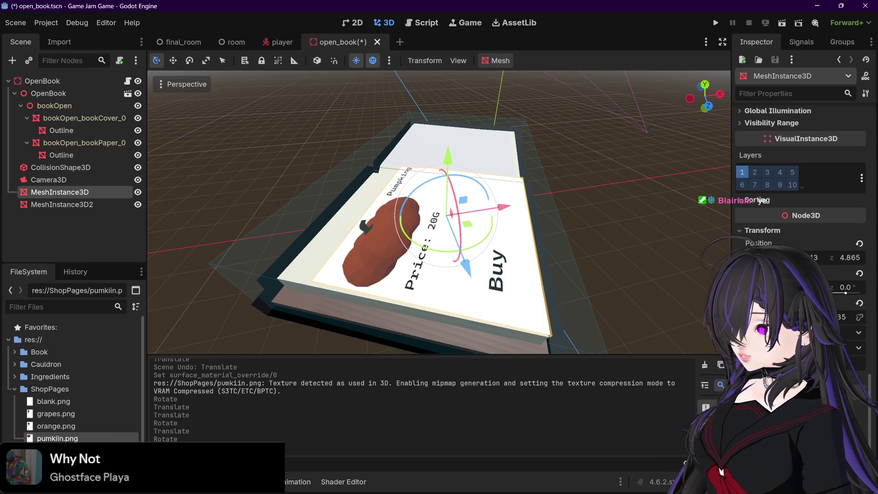
pyautogui.moveTo(534, 258)
pyautogui.mouseDown()
pyautogui.moveTo(552, 251)
pyautogui.moveTo(539, 255)
pyautogui.mouseUp()
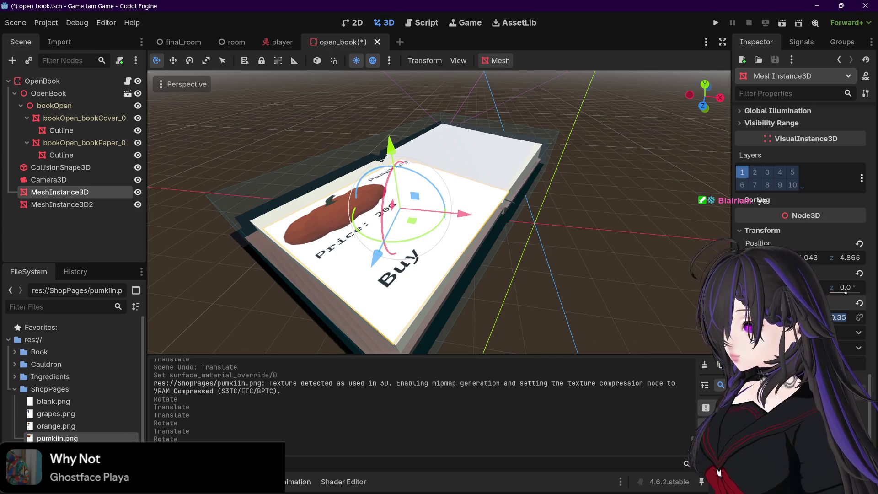
pyautogui.click(839, 318)
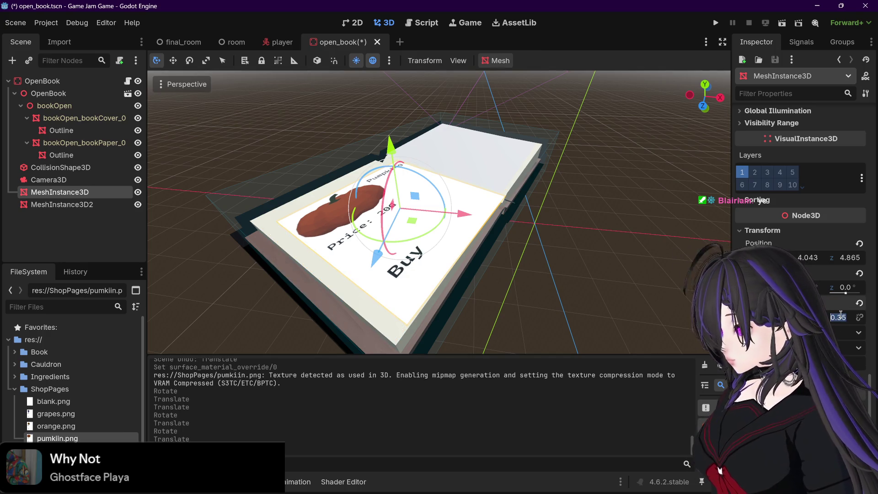
# Step: Set the pumpkin page's scale to 0.4 and slide it along the book
pyautogui.write('0.4')
pyautogui.press('Return')
pyautogui.moveTo(602, 269); pyautogui.dragTo(501, 251)
pyautogui.moveTo(399, 267)
pyautogui.mouseDown()
pyautogui.moveTo(392, 256)
pyautogui.moveTo(406, 256)
pyautogui.moveTo(387, 240)
pyautogui.moveTo(489, 252)
pyautogui.mouseUp()
pyautogui.scroll(2, 406, 256)
pyautogui.moveTo(407, 202); pyautogui.dragTo(404, 206)
pyautogui.moveTo(462, 229)
pyautogui.mouseDown()
pyautogui.moveTo(509, 264)
pyautogui.moveTo(437, 244)
pyautogui.moveTo(424, 210)
pyautogui.mouseUp()
# Step: Tilt and straighten the pumpkin page, settling it on the left page at Z 4.87
pyautogui.scroll(2, 436, 244)
pyautogui.scroll(2, 436, 244)
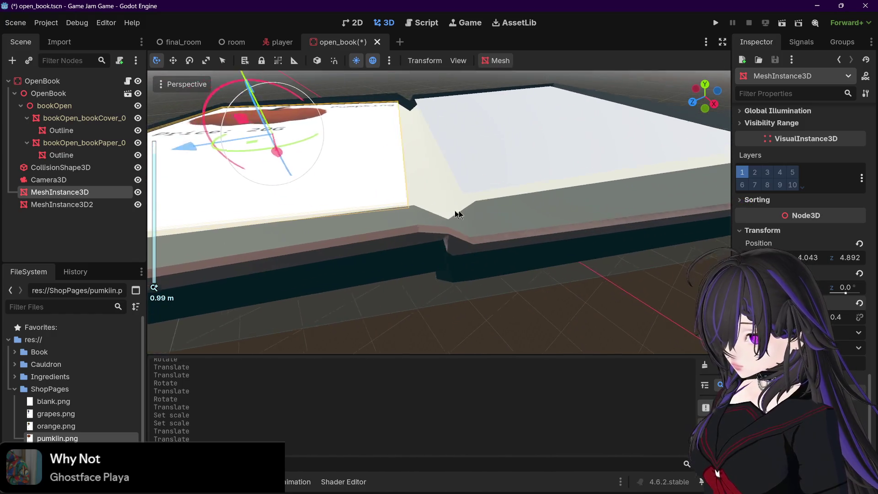
pyautogui.scroll(2, 436, 165)
pyautogui.moveTo(440, 156); pyautogui.dragTo(529, 193)
pyautogui.scroll(-3, 529, 193)
pyautogui.moveTo(467, 186); pyautogui.dragTo(481, 169)
pyautogui.scroll(-2, 566, 243)
pyautogui.moveTo(566, 243); pyautogui.dragTo(600, 287)
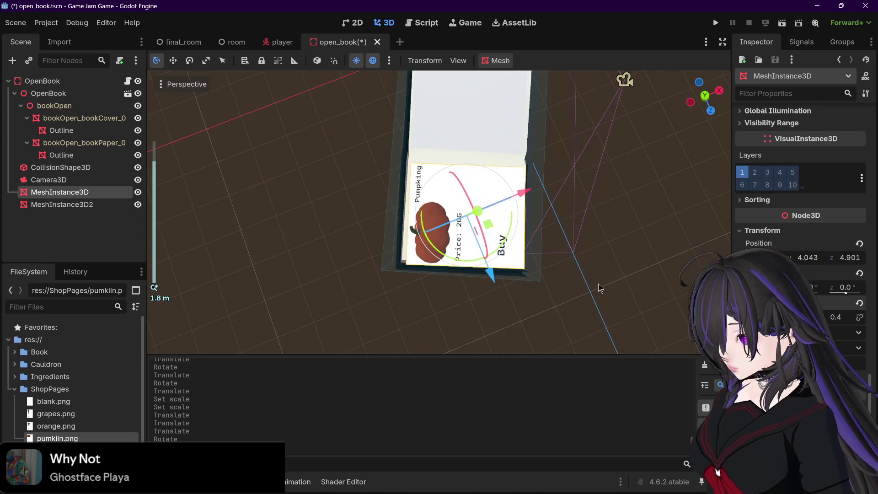
pyautogui.scroll(3, 566, 247)
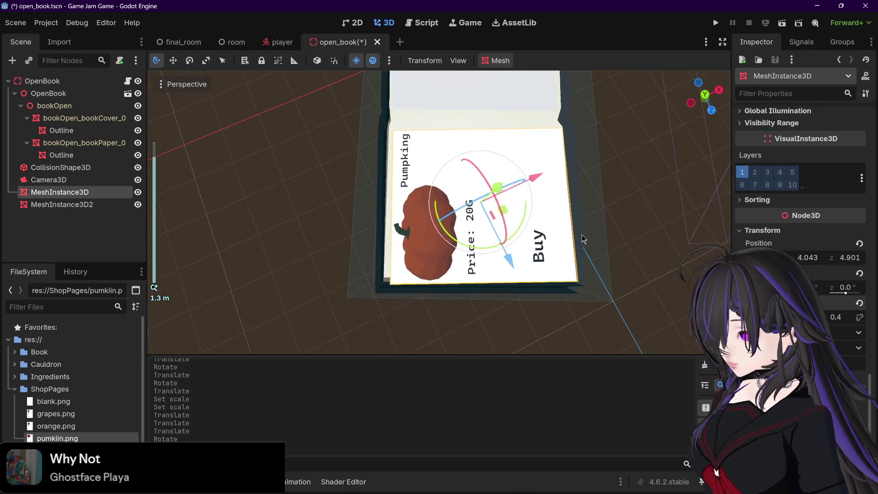
pyautogui.scroll(2, 579, 224)
pyautogui.moveTo(521, 157); pyautogui.dragTo(517, 159)
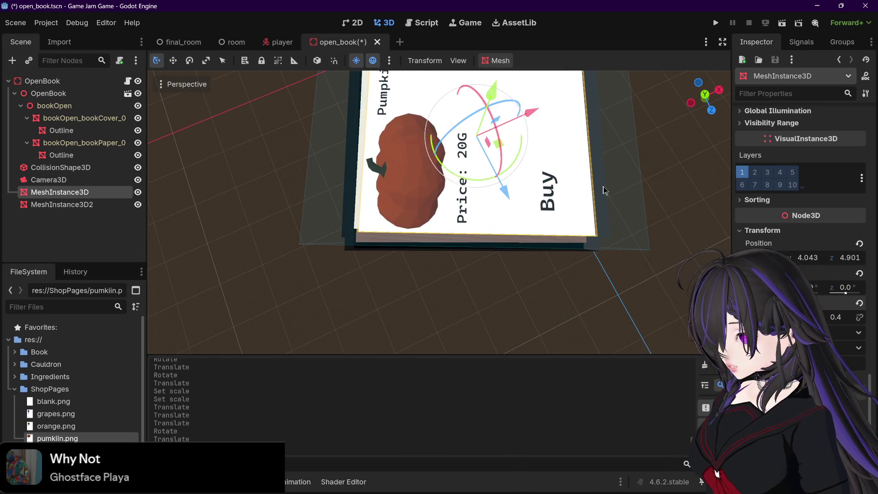
pyautogui.scroll(2, 601, 190)
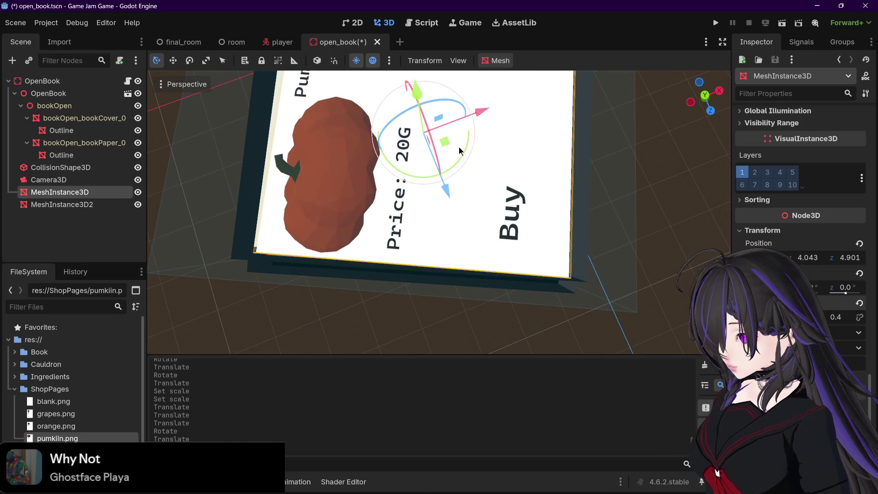
pyautogui.moveTo(451, 145)
pyautogui.mouseDown()
pyautogui.moveTo(443, 130)
pyautogui.moveTo(454, 158)
pyautogui.moveTo(443, 143)
pyautogui.mouseUp()
pyautogui.scroll(-5, 444, 142)
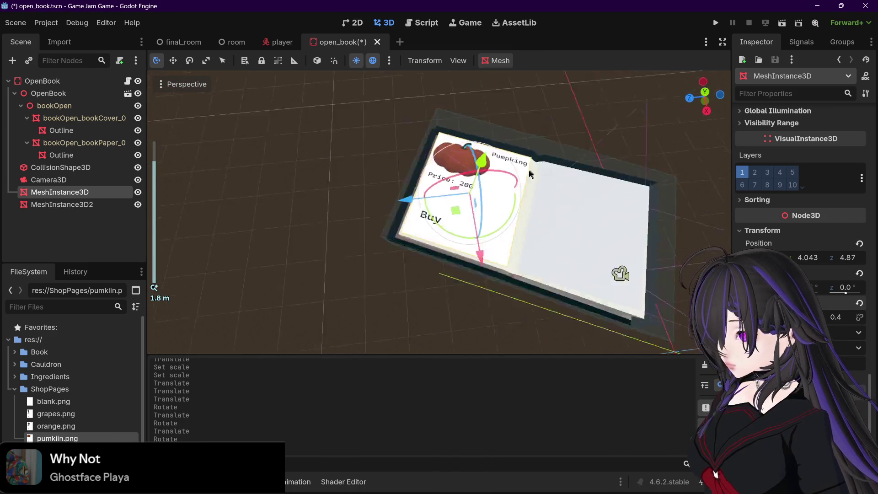
# Step: Select MeshInstance3D2 and save the open_book scene
pyautogui.click(368, 75)
pyautogui.click(581, 190)
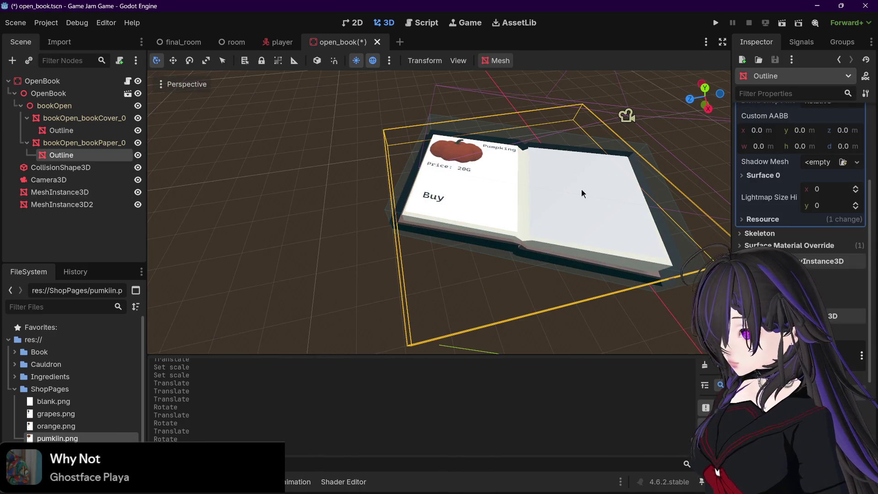
pyautogui.click(69, 192)
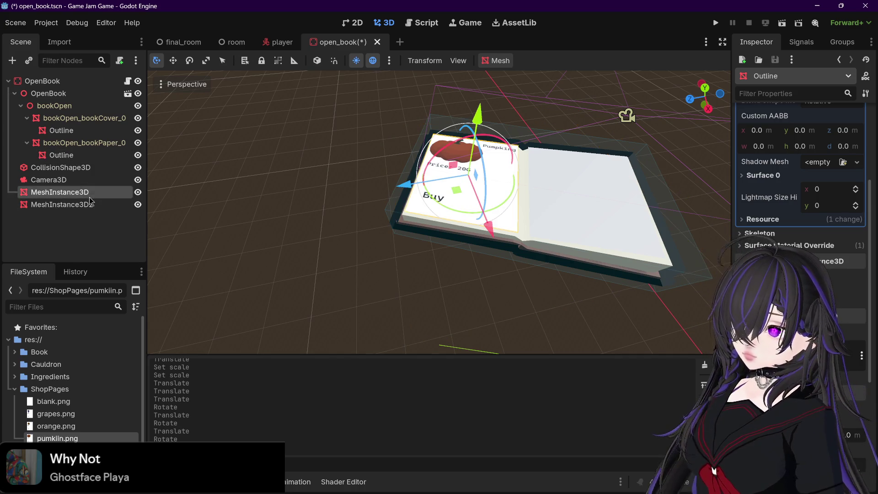
pyautogui.click(87, 205)
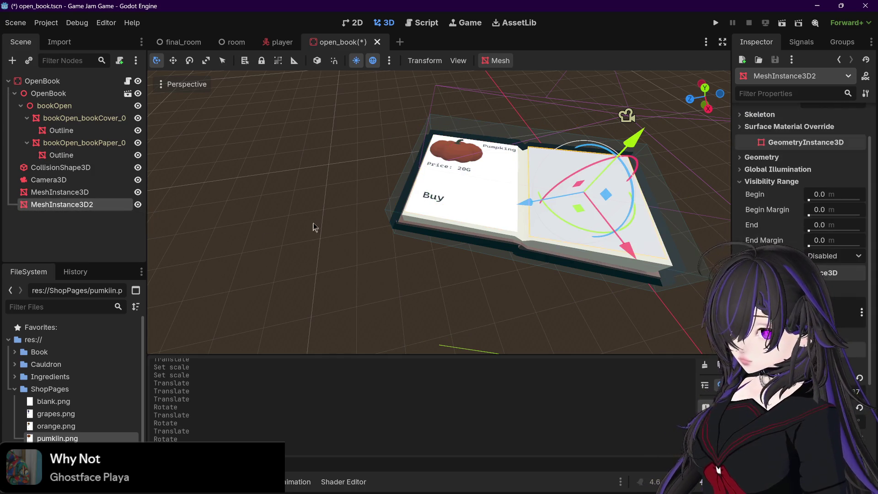
pyautogui.hotkey('ctrl', 's')
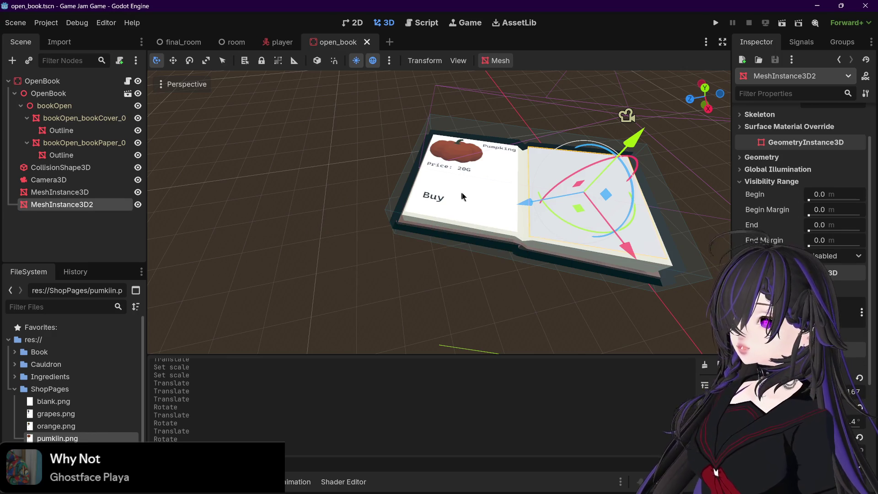
# Step: Reselect MeshInstance3D2 and expand its empty Surface Material Override slot
pyautogui.click(468, 186)
pyautogui.click(604, 211)
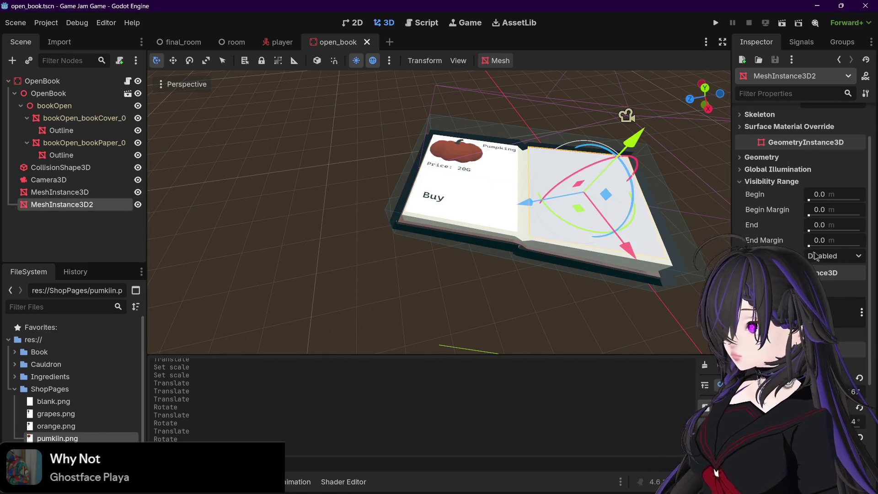
pyautogui.moveTo(870, 261); pyautogui.dragTo(866, 321)
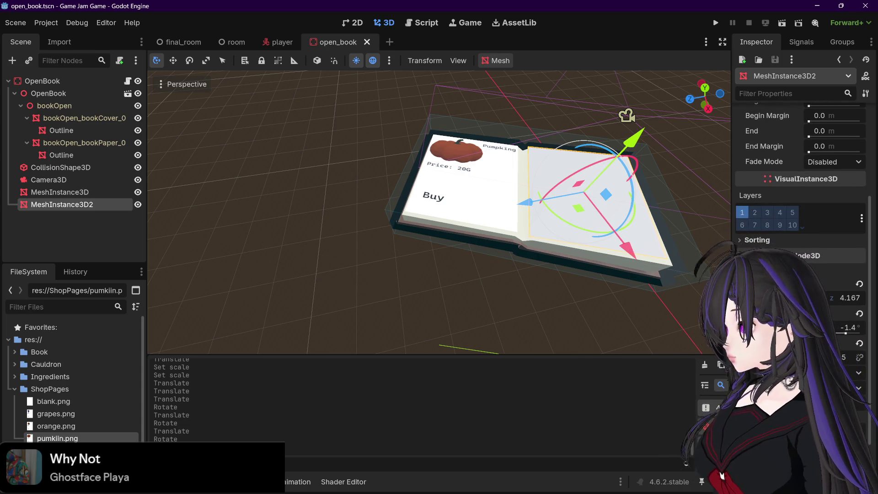
pyautogui.scroll(5, 869, 231)
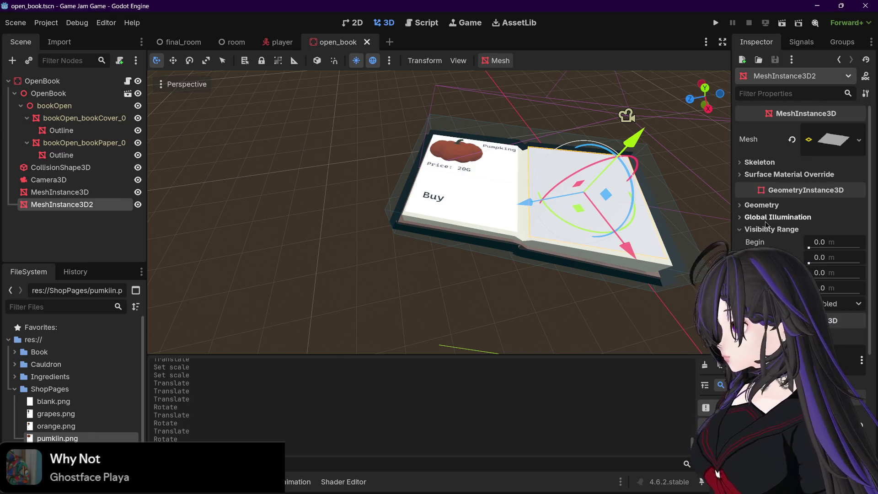
pyautogui.click(771, 176)
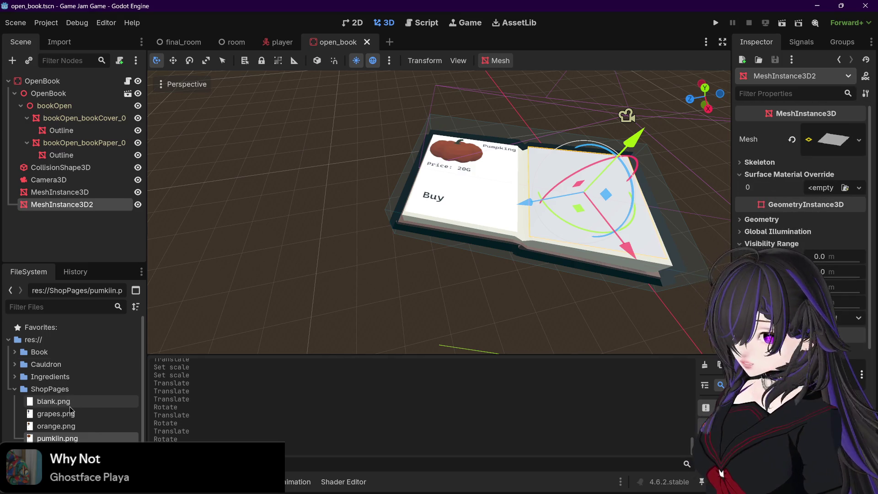
# Step: Apply orange.png as MeshInstance3D2's surface material override
pyautogui.click(60, 428)
pyautogui.moveTo(716, 238); pyautogui.dragTo(820, 189)
pyautogui.click(338, 121)
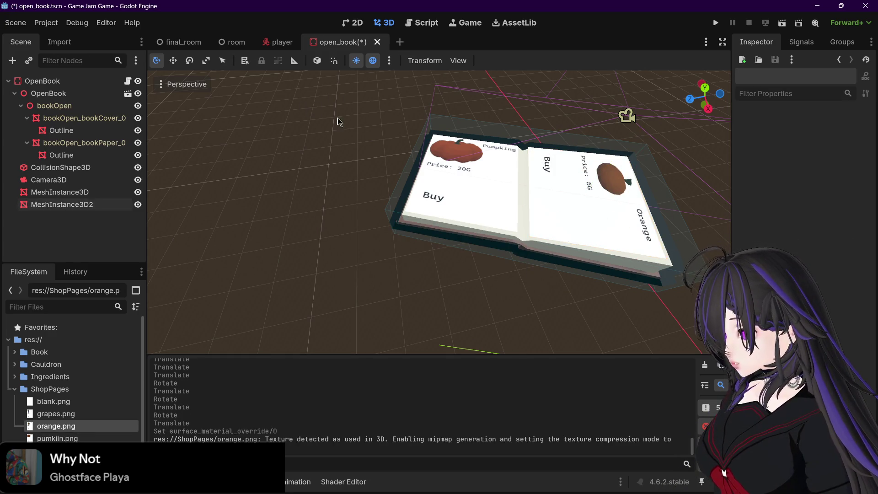
pyautogui.click(555, 224)
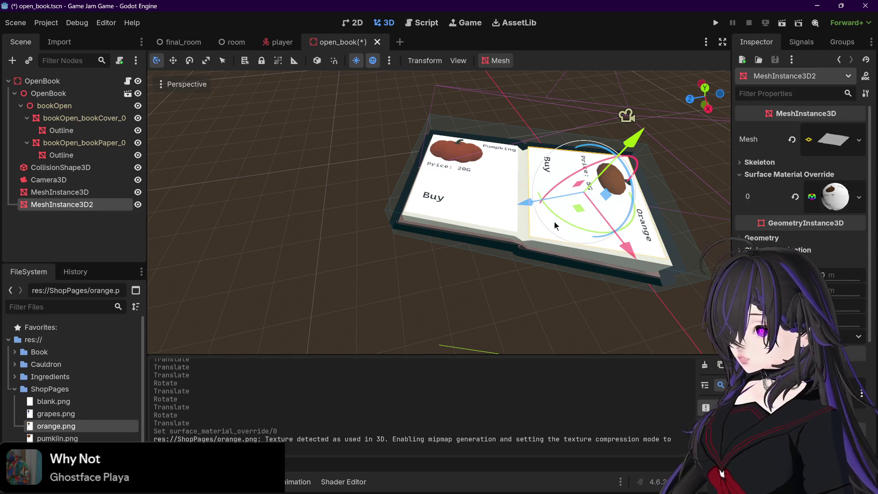
pyautogui.scroll(-10, 800, 206)
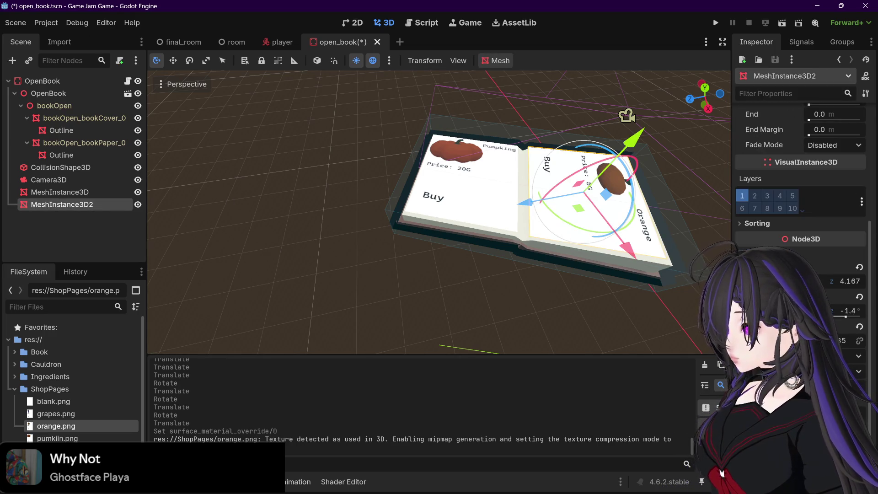
# Step: Set the orange page's scale to 0.4 and turn it about 90 degrees
pyautogui.click(840, 342)
pyautogui.press('Return')
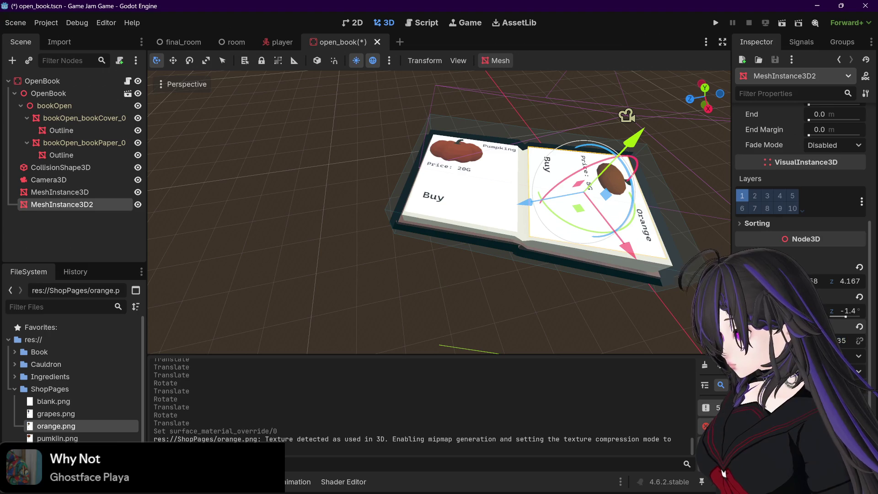
pyautogui.moveTo(839, 341); pyautogui.dragTo(844, 341)
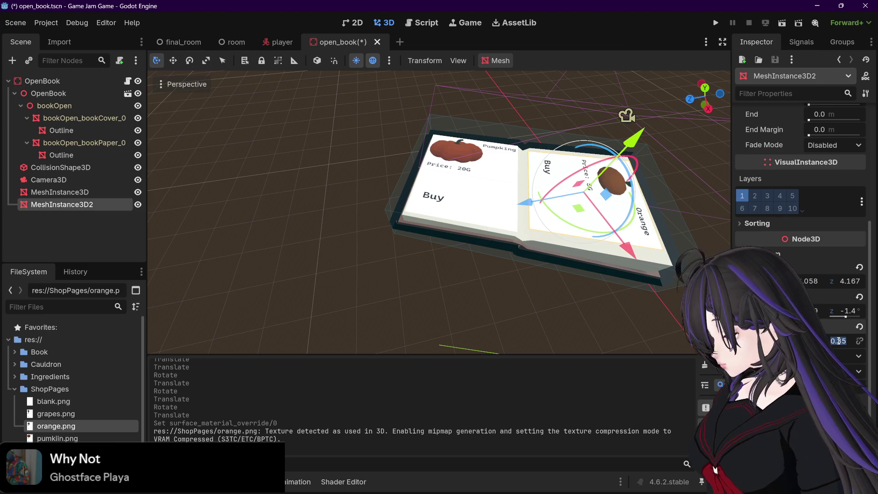
pyautogui.write('0.4')
pyautogui.press('Return')
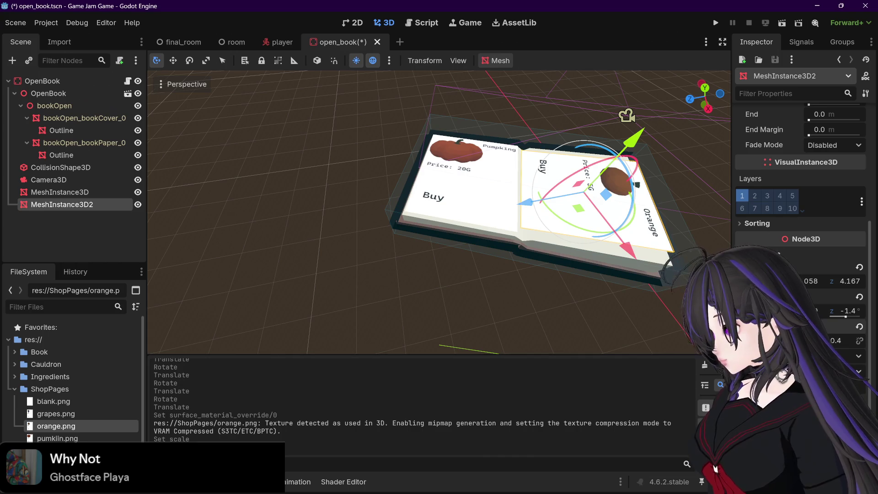
pyautogui.click(615, 317)
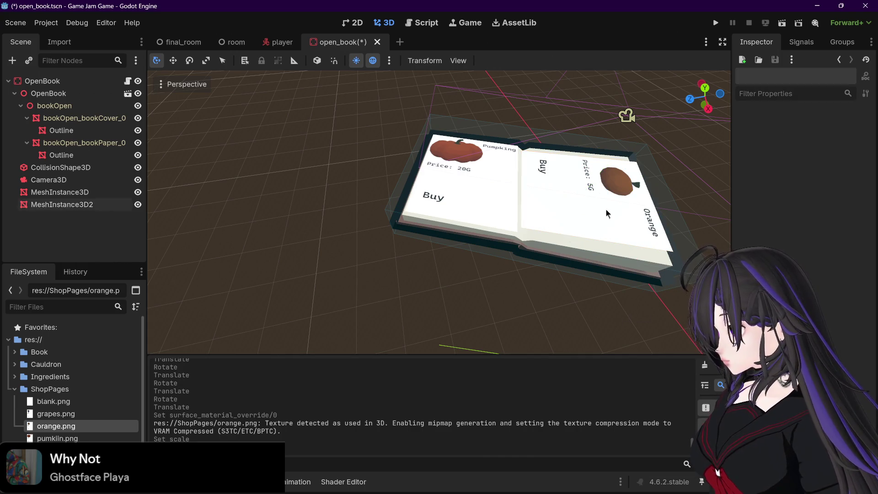
pyautogui.click(594, 211)
pyautogui.click(62, 204)
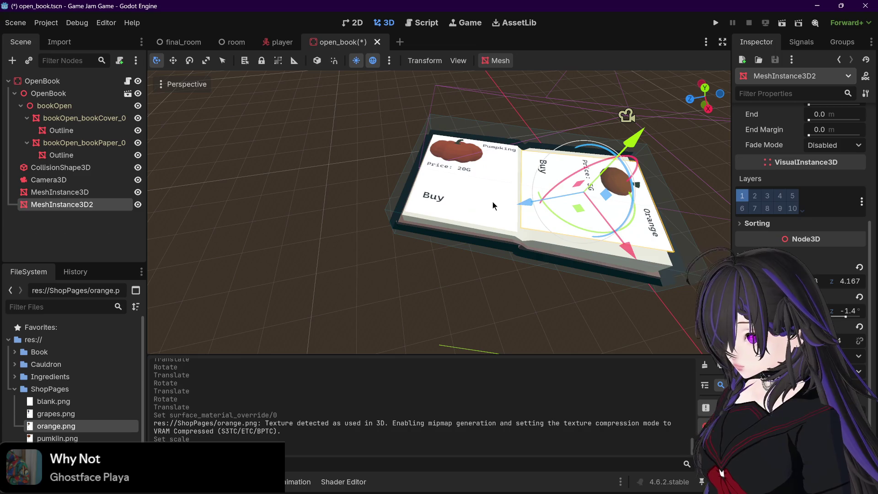
pyautogui.moveTo(562, 221); pyautogui.dragTo(655, 229)
# Step: Undo the wrong 90° turn, then rotate the orange page onto the right page
pyautogui.moveTo(663, 255)
pyautogui.mouseDown()
pyautogui.moveTo(667, 233)
pyautogui.moveTo(605, 222)
pyautogui.moveTo(672, 224)
pyautogui.moveTo(595, 223)
pyautogui.mouseUp()
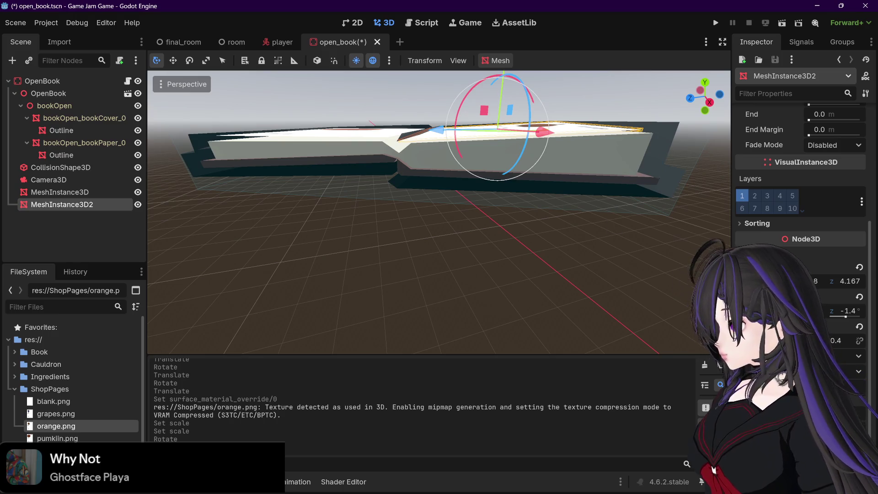
pyautogui.hotkey('ctrl', 'z')
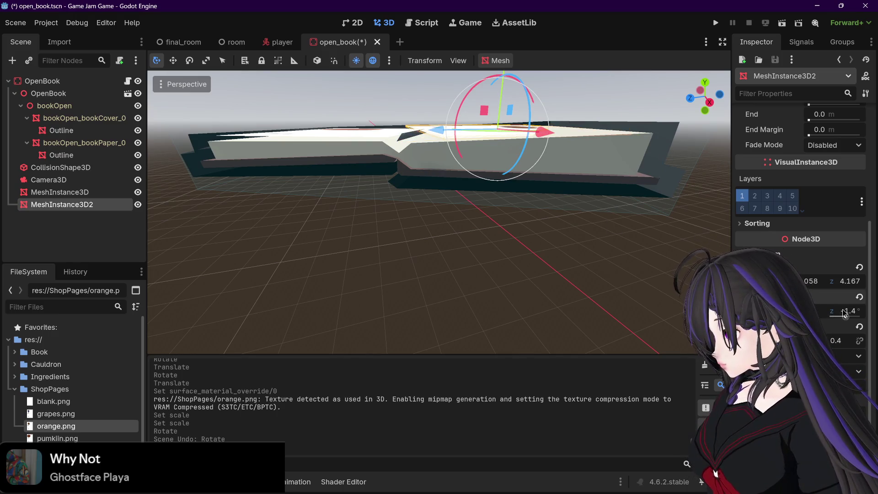
pyautogui.moveTo(595, 223); pyautogui.dragTo(573, 320)
pyautogui.scroll(-3, 572, 319)
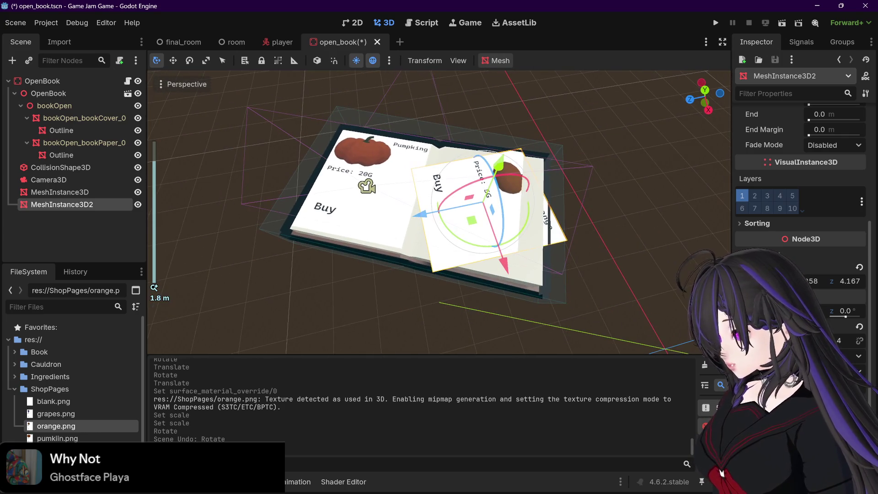
pyautogui.moveTo(452, 241); pyautogui.dragTo(581, 257)
pyautogui.moveTo(482, 230); pyautogui.dragTo(487, 236)
# Step: Tilt the orange page flat, fine-tune its turn, and save the scene
pyautogui.scroll(3, 551, 207)
pyautogui.moveTo(551, 206)
pyautogui.mouseDown()
pyautogui.moveTo(587, 247)
pyautogui.moveTo(606, 249)
pyautogui.mouseUp()
pyautogui.moveTo(520, 145); pyautogui.dragTo(517, 144)
pyautogui.moveTo(548, 178)
pyautogui.mouseDown()
pyautogui.moveTo(527, 87)
pyautogui.moveTo(545, 101)
pyautogui.moveTo(541, 155)
pyautogui.moveTo(529, 155)
pyautogui.mouseUp()
pyautogui.click(536, 83)
pyautogui.moveTo(421, 273)
pyautogui.mouseDown()
pyautogui.moveTo(575, 219)
pyautogui.moveTo(583, 248)
pyautogui.mouseUp()
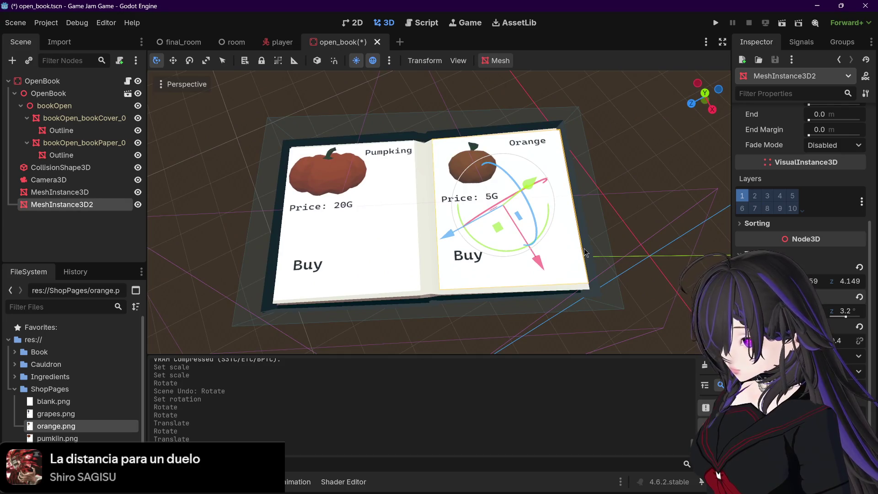
pyautogui.hotkey('ctrl', 's')
pyautogui.scroll(-3, 584, 248)
pyautogui.scroll(5, 577, 254)
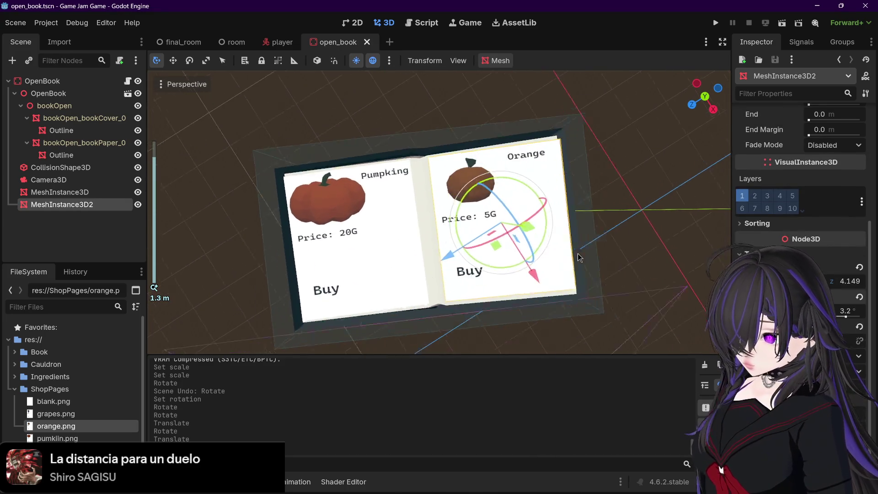
pyautogui.moveTo(660, 245)
pyautogui.mouseDown()
pyautogui.moveTo(585, 165)
pyautogui.moveTo(594, 173)
pyautogui.moveTo(588, 188)
pyautogui.moveTo(572, 165)
pyautogui.moveTo(572, 190)
pyautogui.mouseUp()
pyautogui.scroll(-2, 418, 137)
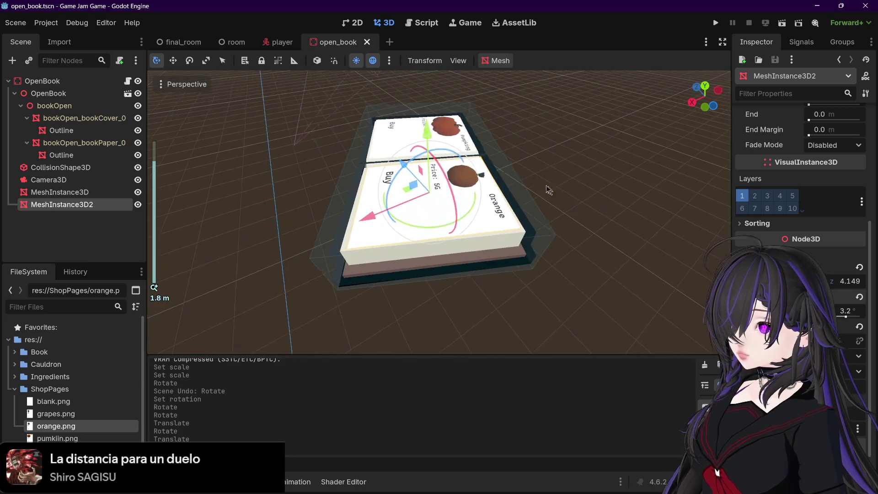
pyautogui.moveTo(418, 137)
pyautogui.mouseDown()
pyautogui.moveTo(526, 192)
pyautogui.moveTo(534, 186)
pyautogui.moveTo(537, 265)
pyautogui.moveTo(621, 237)
pyautogui.mouseUp()
pyautogui.hotkey('ctrl', 's')
pyautogui.scroll(-2, 621, 237)
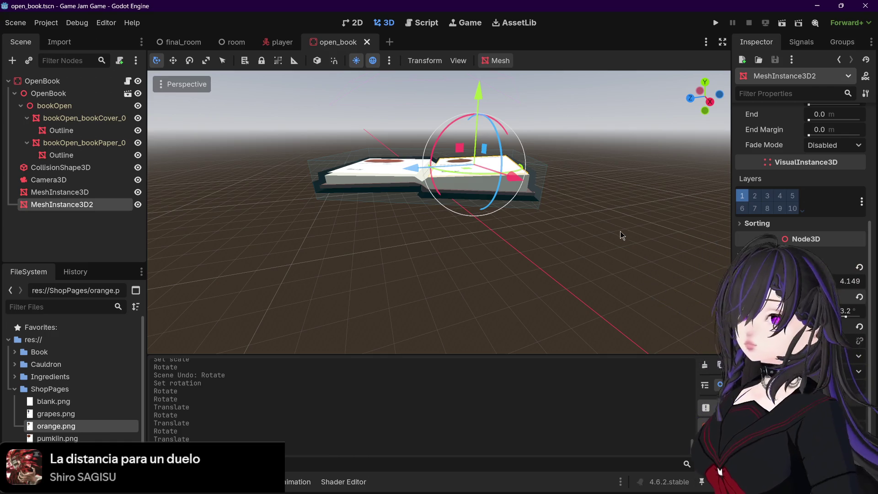
pyautogui.moveTo(606, 253); pyautogui.dragTo(614, 295)
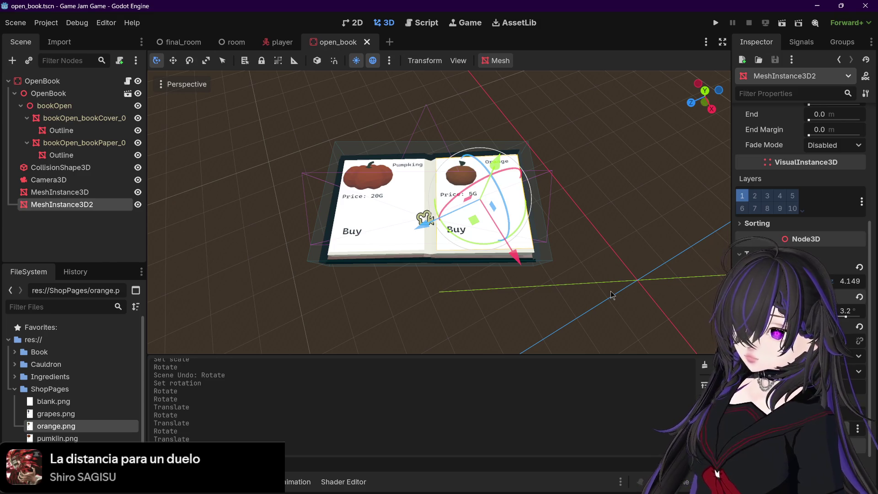
pyautogui.moveTo(613, 295); pyautogui.dragTo(598, 206)
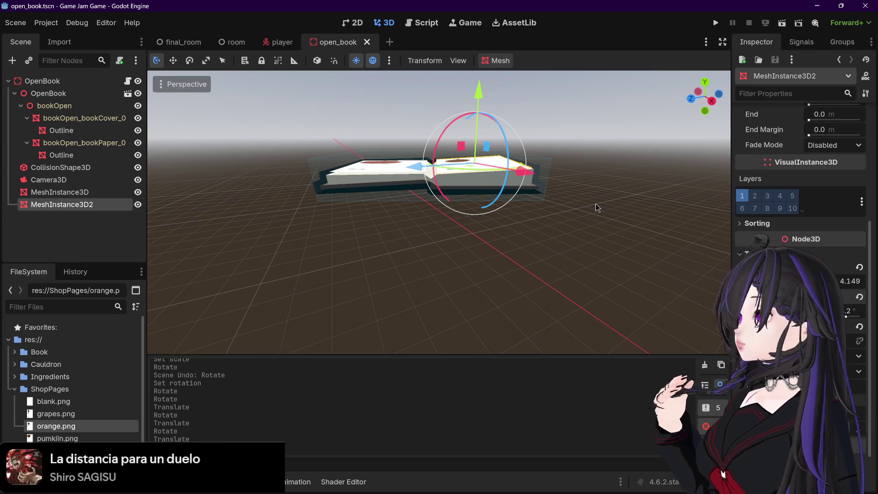
# Step: Run the game to view the Pumpking 20G and Orange 5G pages, then stop with F8
pyautogui.click(715, 23)
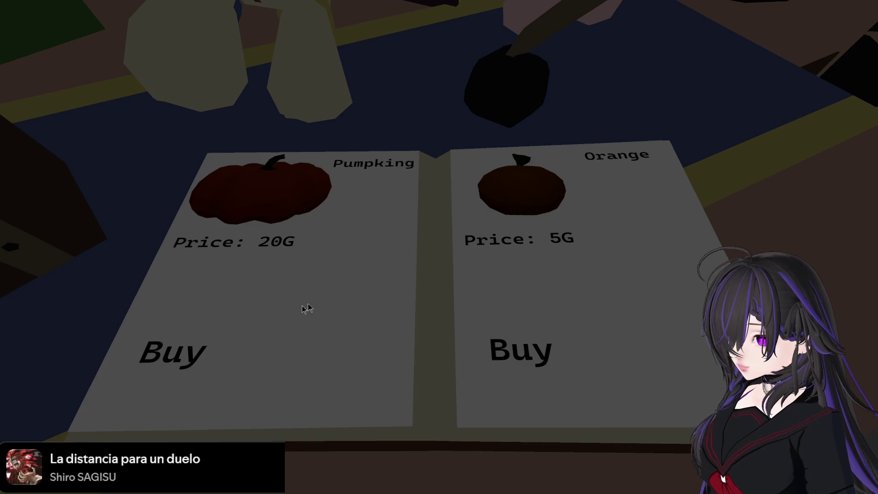
pyautogui.click(185, 340)
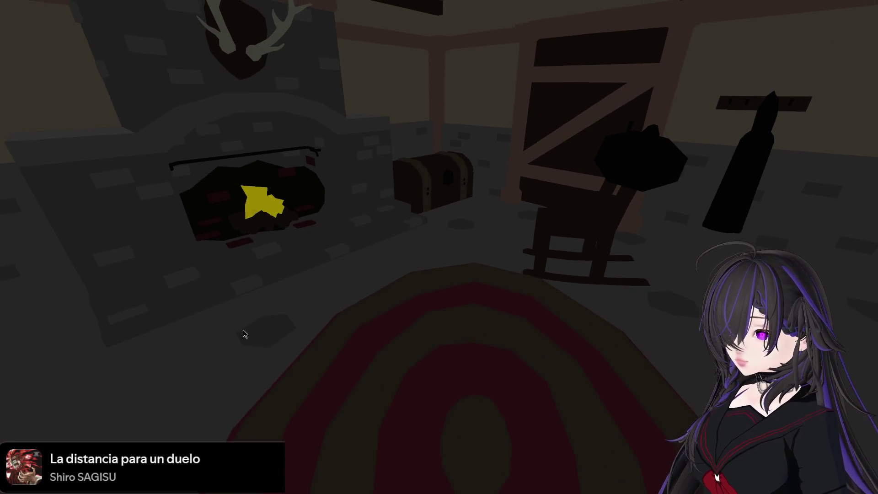
pyautogui.press('F8')
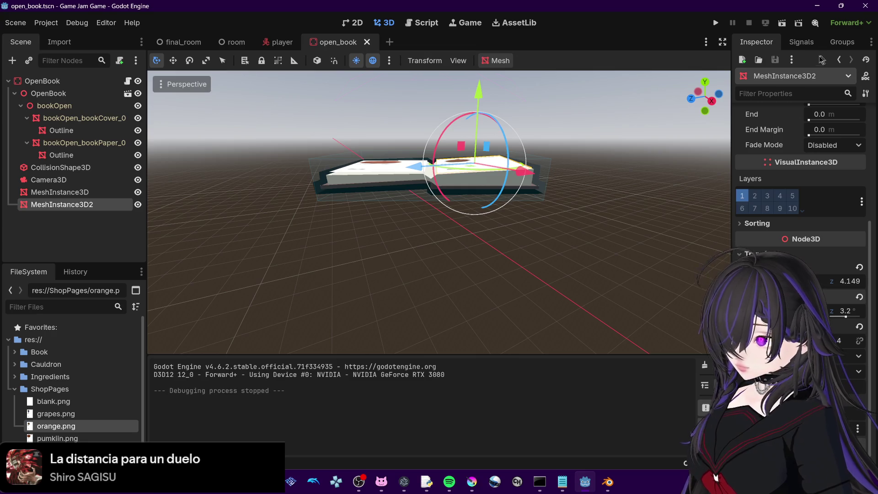
pyautogui.click(421, 23)
pyautogui.scroll(-5, 424, 266)
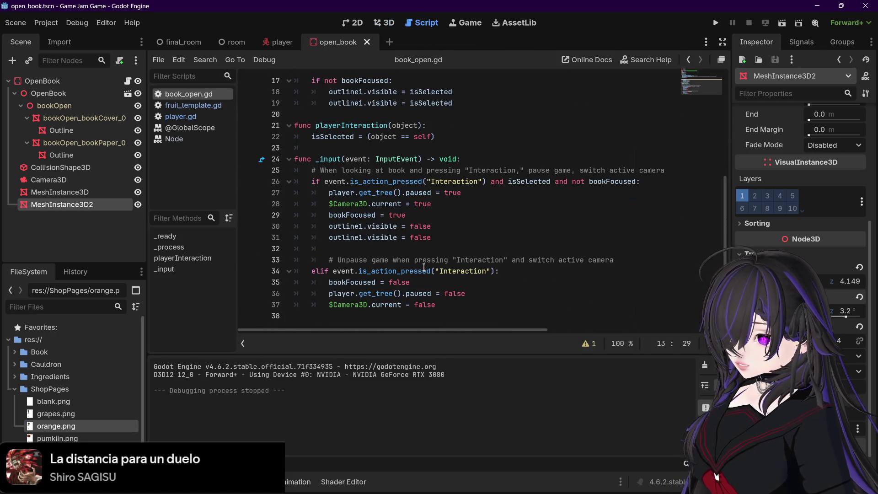
pyautogui.moveTo(423, 273)
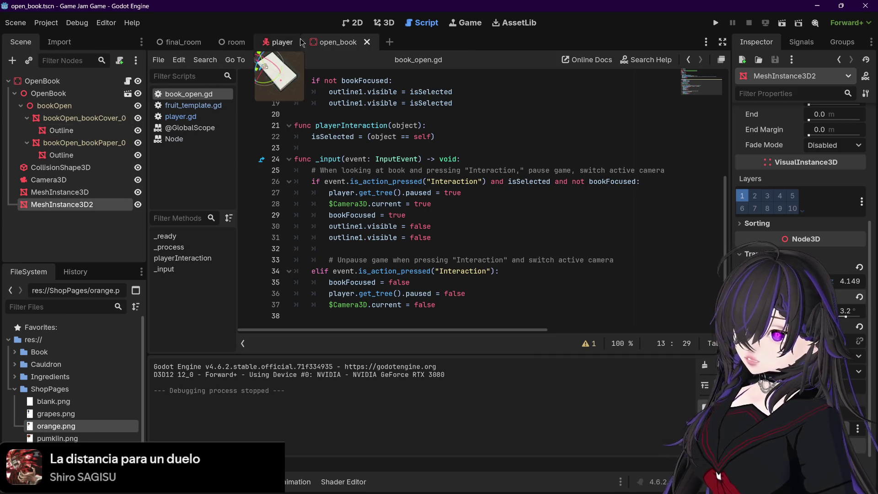
pyautogui.click(384, 23)
pyautogui.moveTo(290, 200)
pyautogui.mouseDown()
pyautogui.moveTo(362, 259)
pyautogui.moveTo(363, 272)
pyautogui.mouseUp()
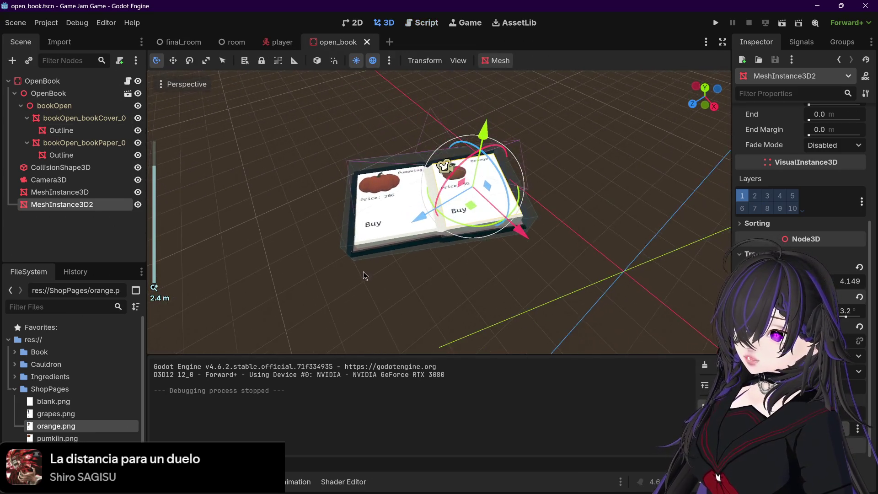
pyautogui.scroll(3, 363, 271)
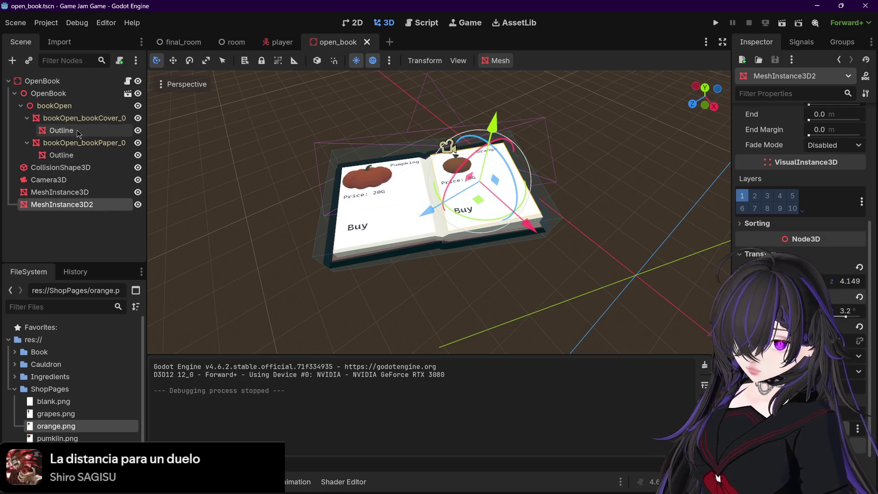
# Step: Add a new Button child node to the root OpenBook node
pyautogui.click(68, 90)
pyautogui.click(65, 83)
pyautogui.hotkey('ctrl', 'a')
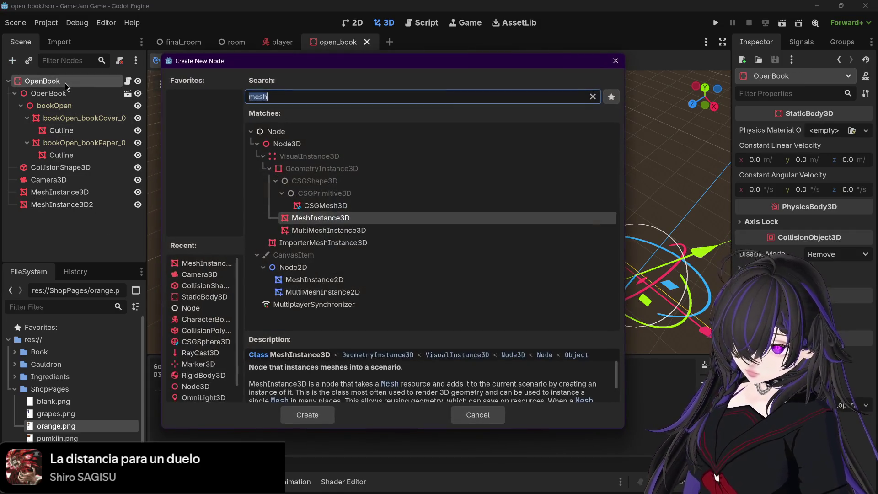
pyautogui.write('button')
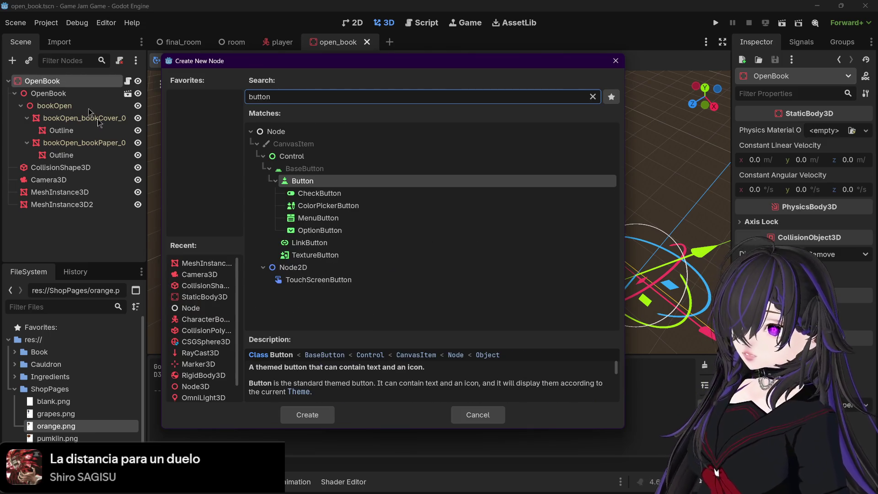
pyautogui.doubleClick(318, 180)
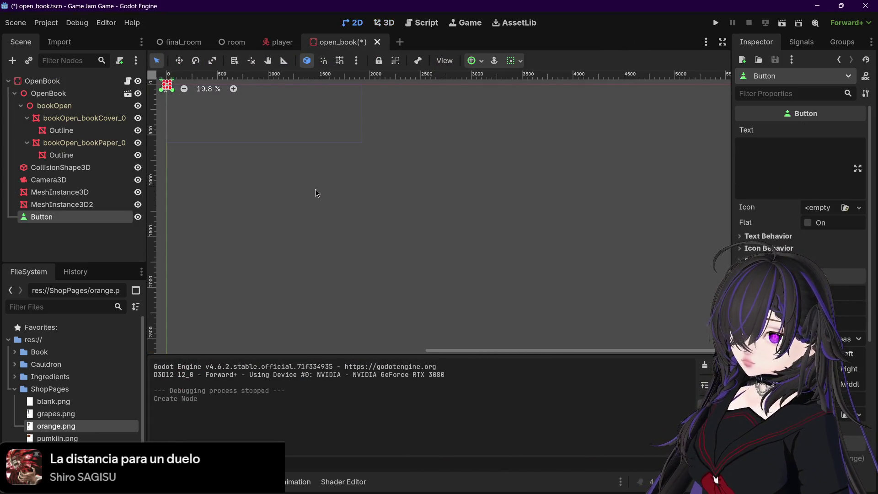
pyautogui.scroll(-4, 318, 193)
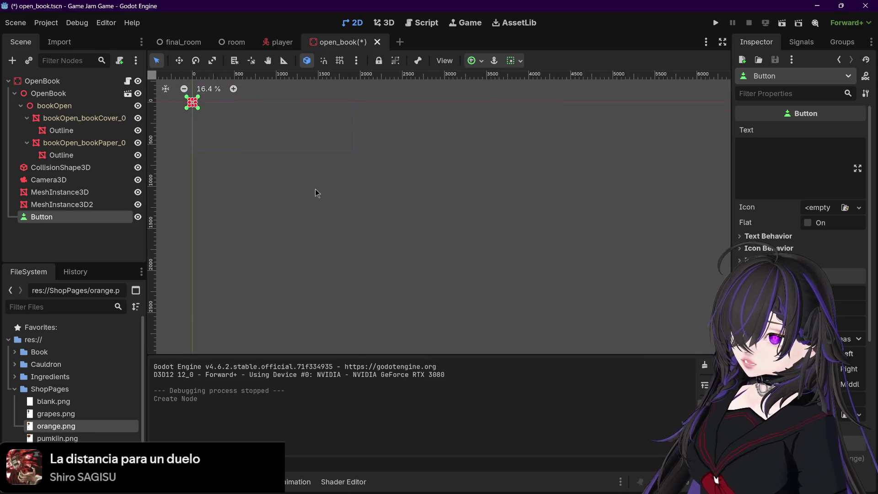
pyautogui.scroll(-2, 318, 193)
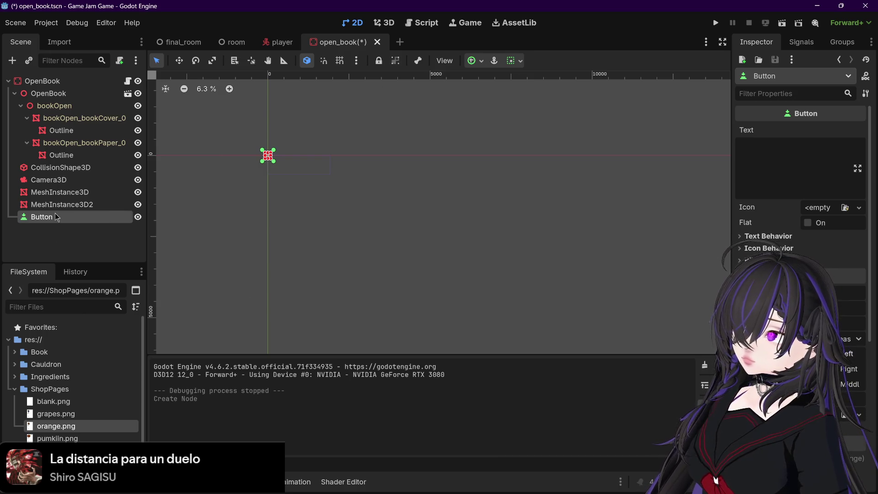
pyautogui.scroll(2, 329, 198)
# Step: Reparent the Button node under bookOpen_bookCover_0, beside its Outline node
pyautogui.click(48, 180)
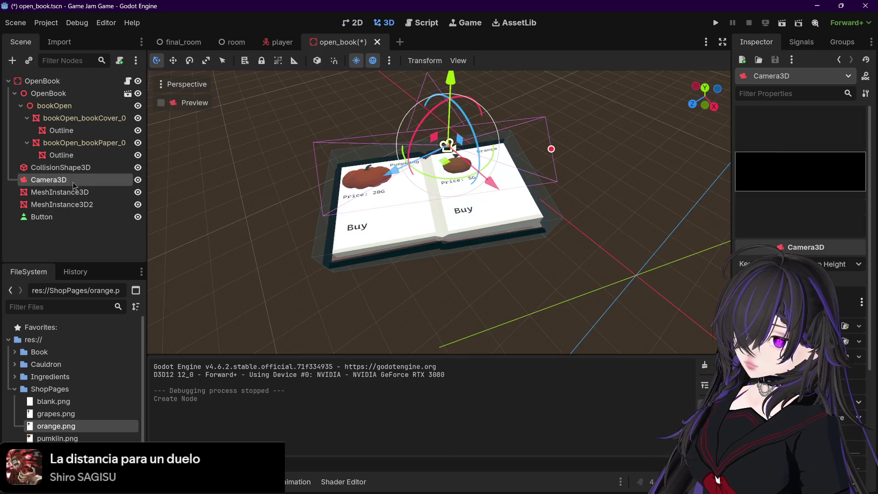
pyautogui.click(78, 219)
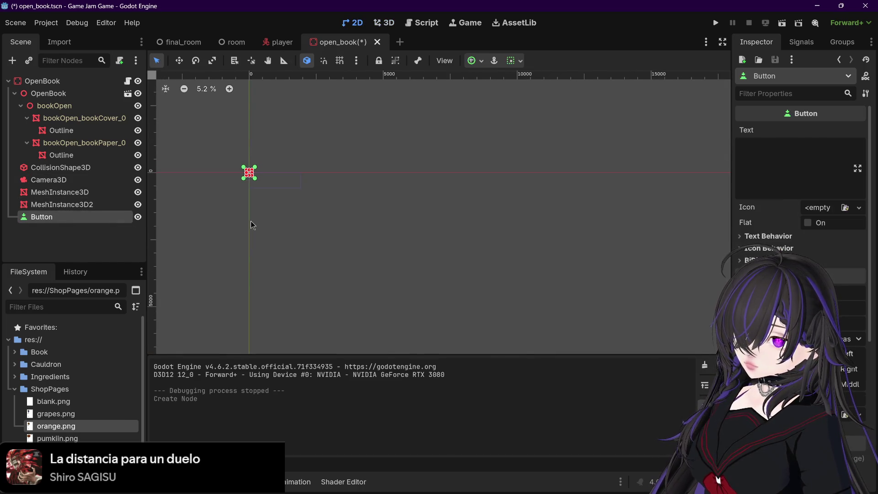
pyautogui.moveTo(63, 221); pyautogui.dragTo(75, 137)
pyautogui.scroll(3, 250, 176)
pyautogui.click(203, 175)
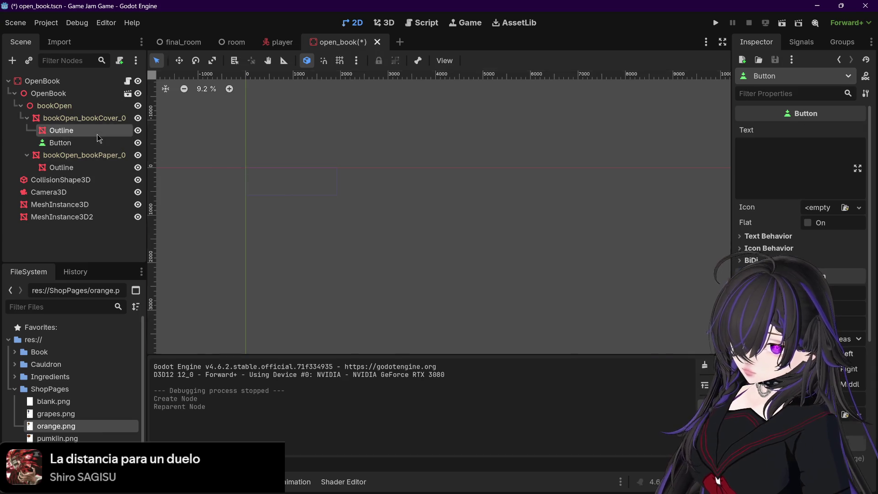
pyautogui.click(97, 133)
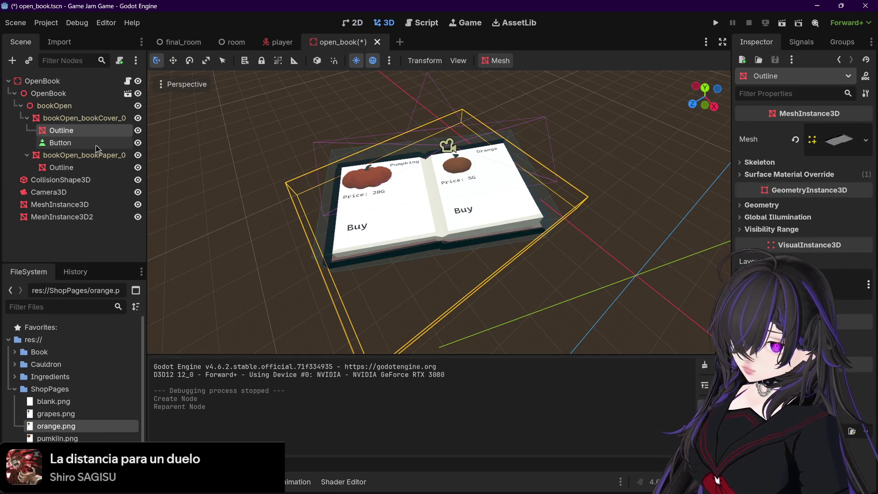
pyautogui.rightClick(95, 145)
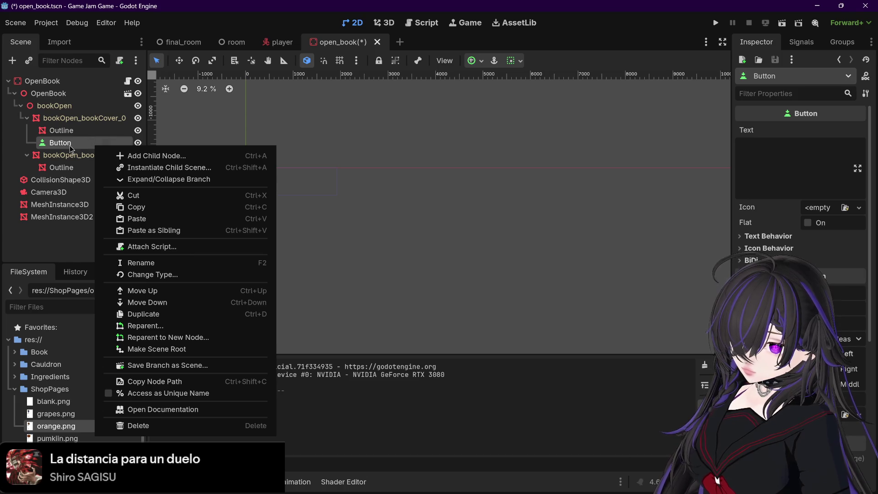
pyautogui.click(71, 148)
pyautogui.scroll(-1, 301, 233)
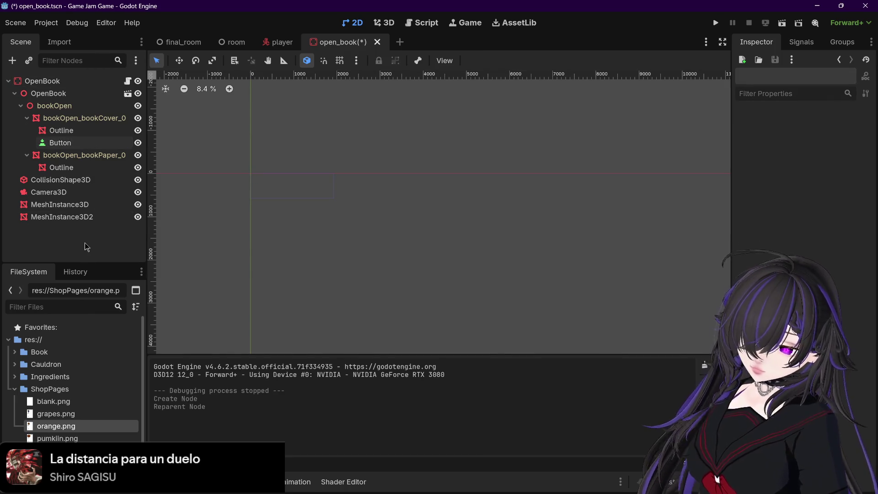
# Step: Search for another Button node, then cancel the Create New Node dialog without adding it
pyautogui.hotkey('ctrl', 'a')
pyautogui.write('butt')
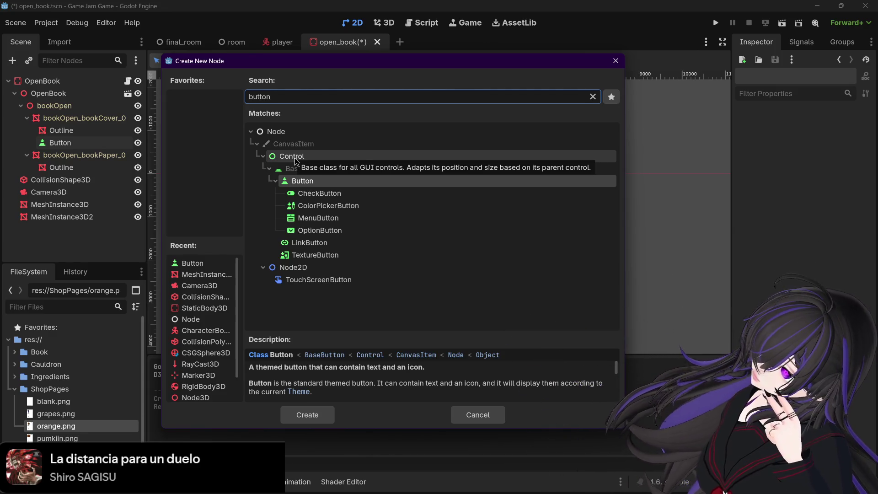
pyautogui.click(70, 146)
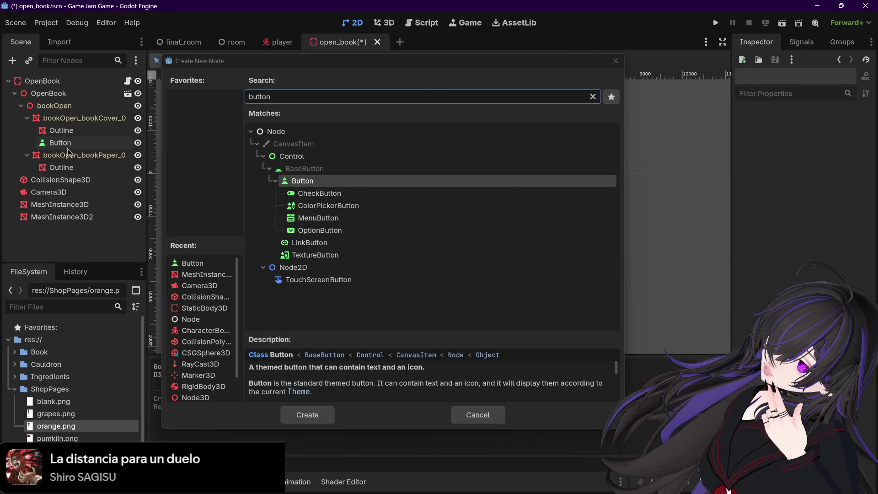
pyautogui.press('Escape')
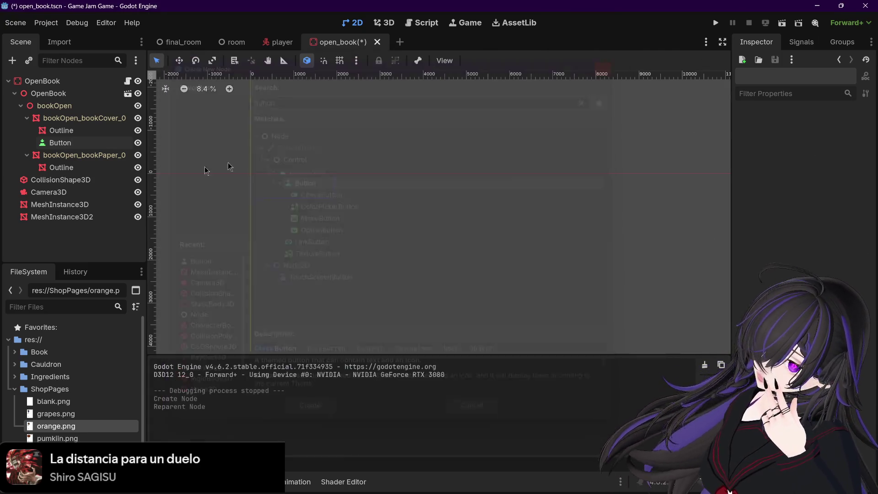
# Step: Delete the Button node from under bookOpen_bookCover_0 and confirm
pyautogui.click(86, 143)
pyautogui.press('Delete')
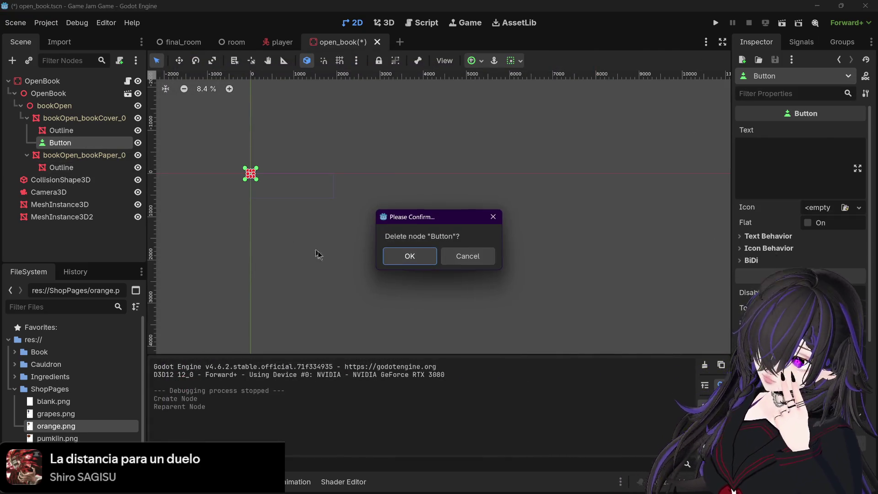
pyautogui.click(406, 253)
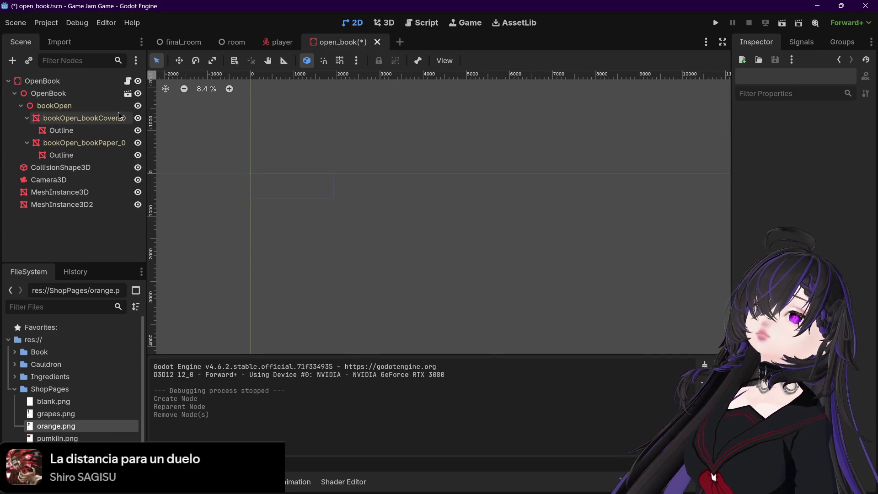
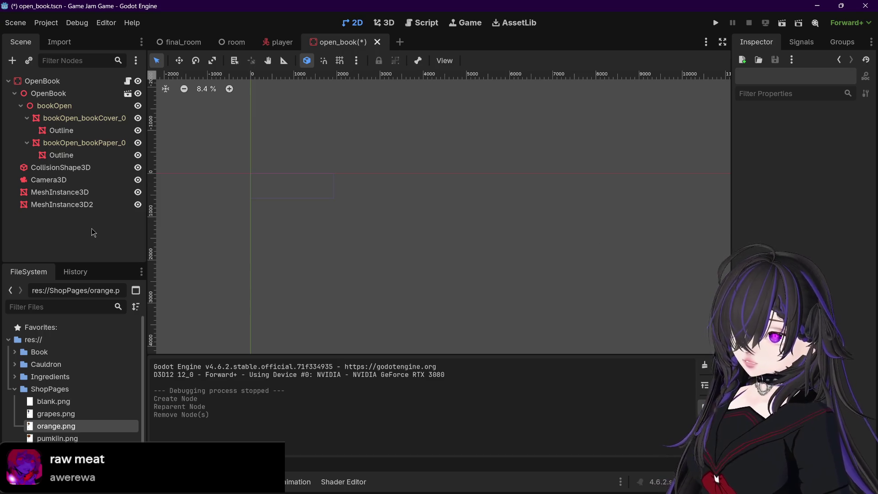
# Step: Save the open_book scene
pyautogui.hotkey('ctrl', 's')
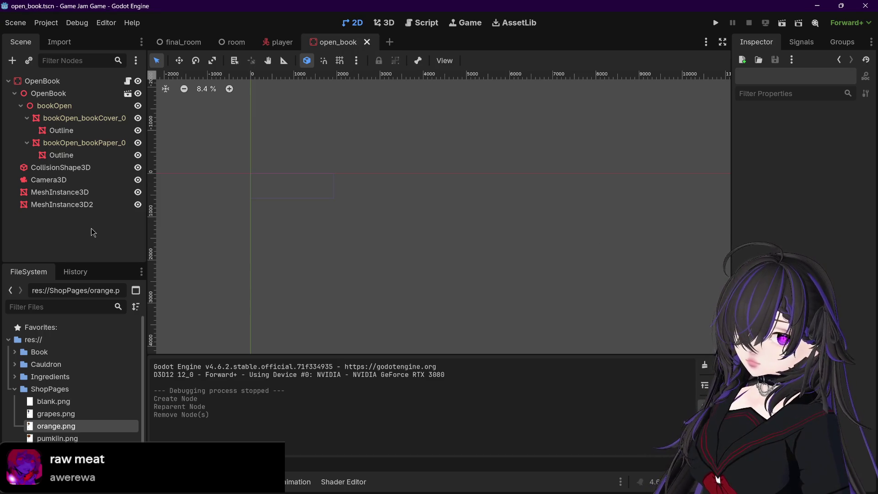
pyautogui.moveTo(603, 486)
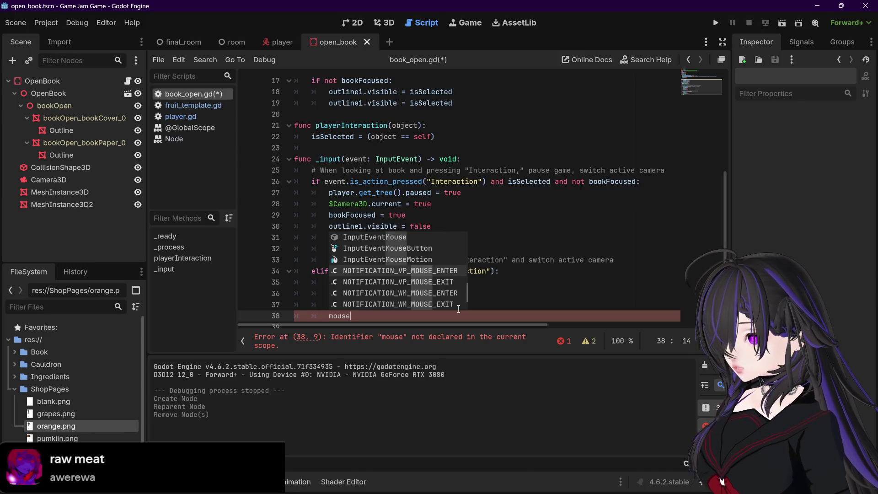
pyautogui.scroll(-1, 459, 310)
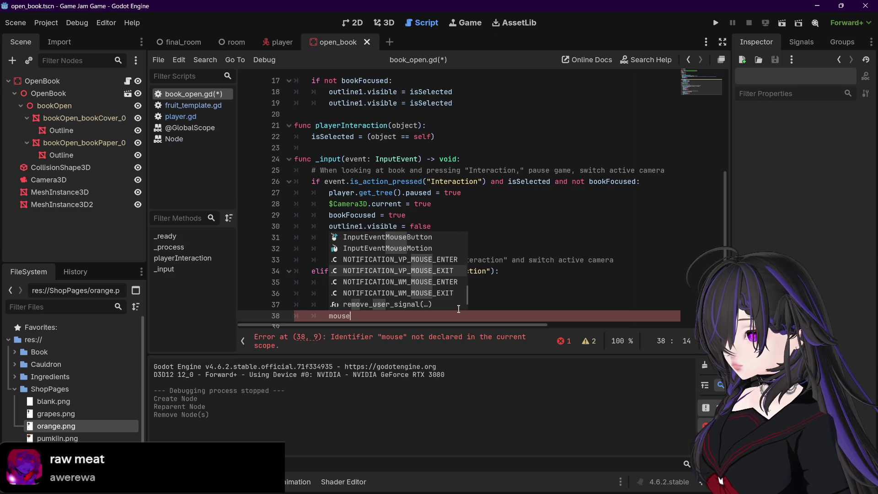
pyautogui.scroll(-2, 459, 309)
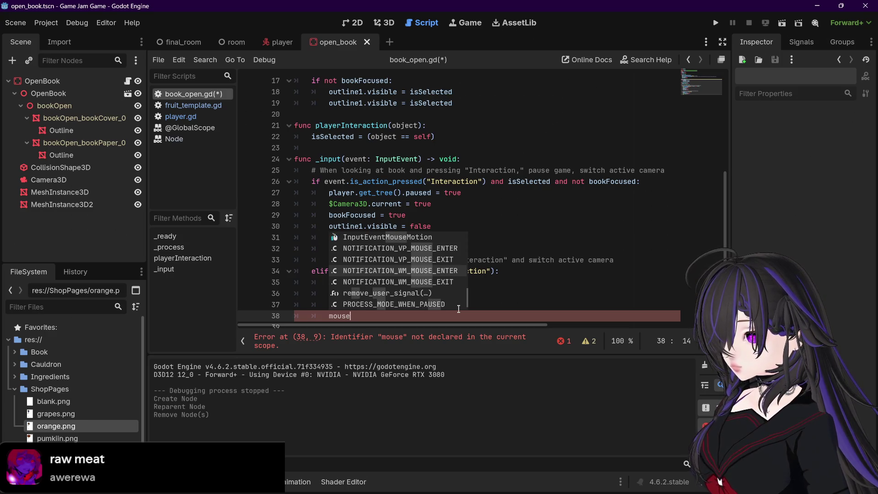
pyautogui.scroll(10, 459, 309)
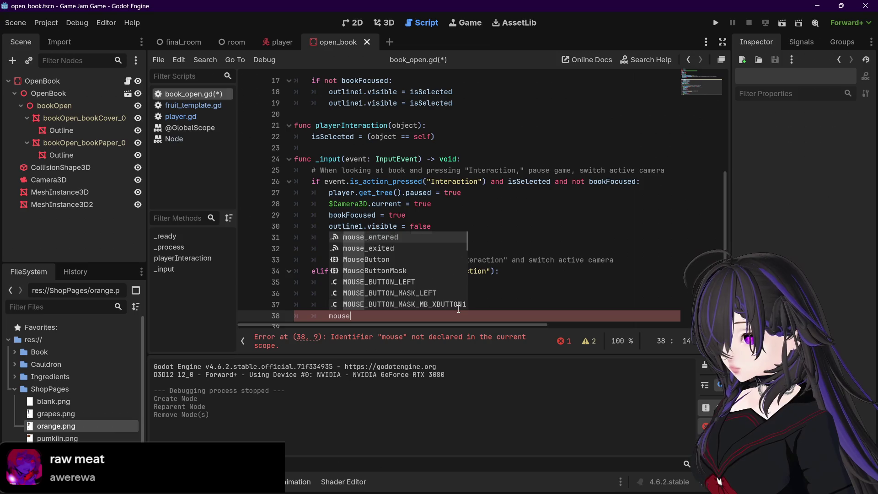
pyautogui.scroll(-10, 459, 310)
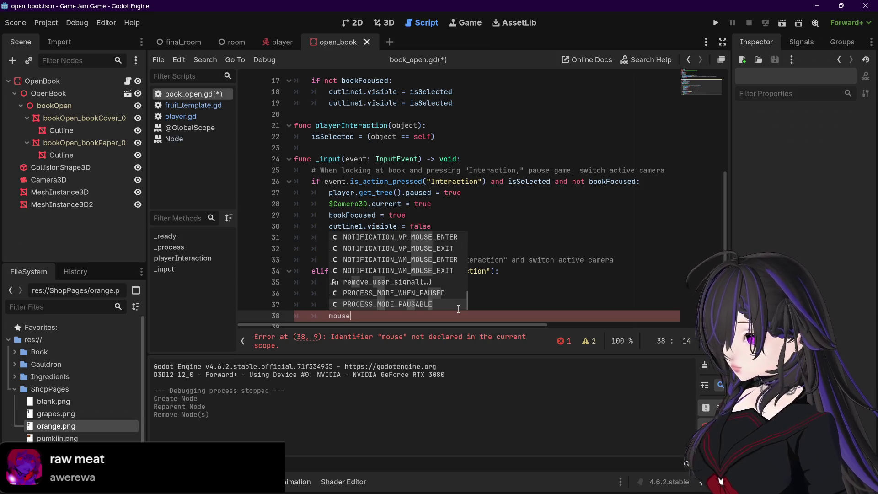
pyautogui.scroll(15, 459, 309)
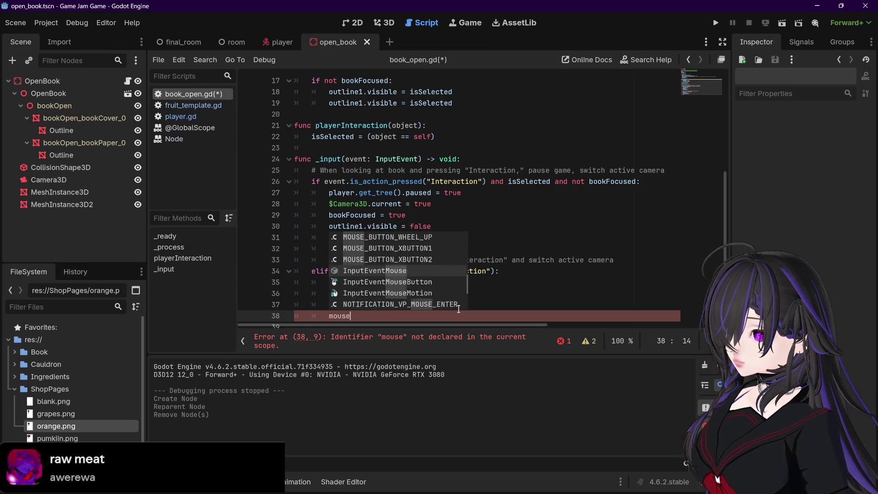
pyautogui.scroll(-9, 459, 309)
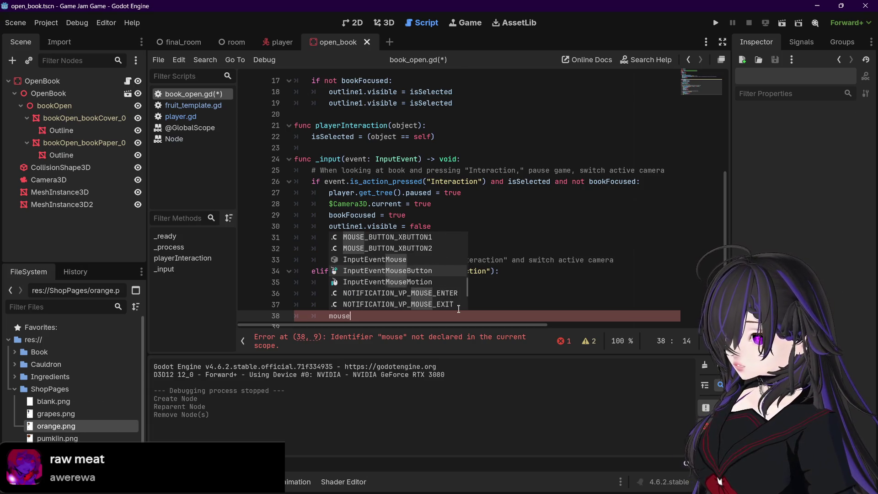
# Step: Try InputEventMouse autocompletion on line 38 of book_open.gd, then delete that unfinished line
pyautogui.press('Return')
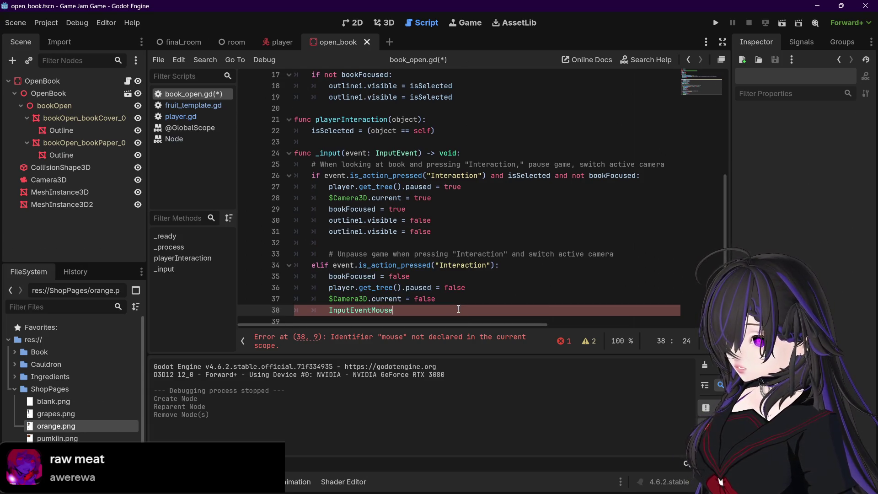
pyautogui.write('.')
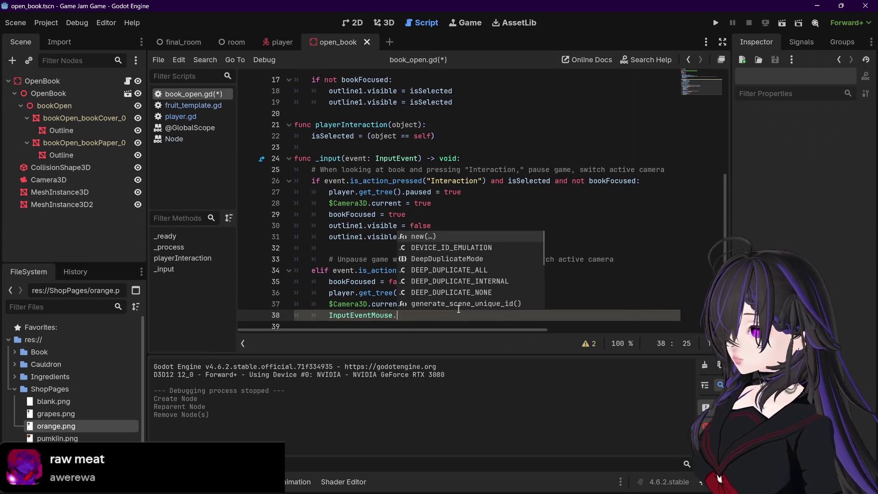
pyautogui.scroll(-2, 459, 309)
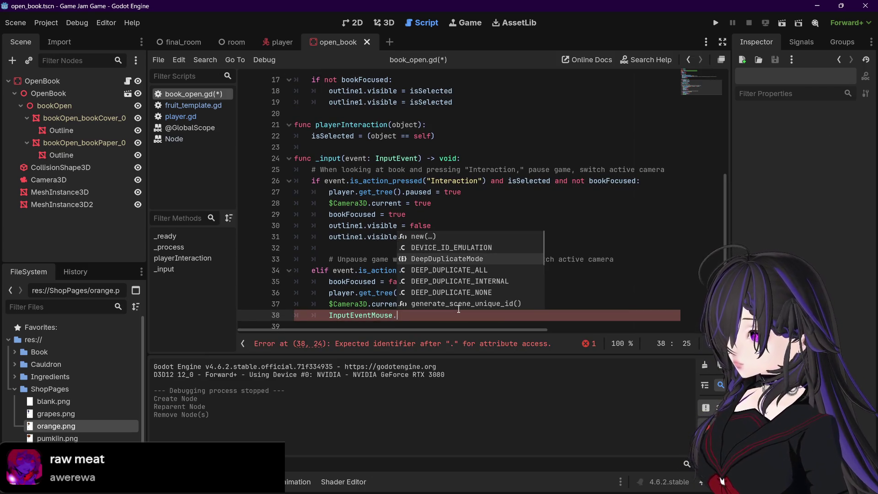
pyautogui.scroll(-1, 459, 309)
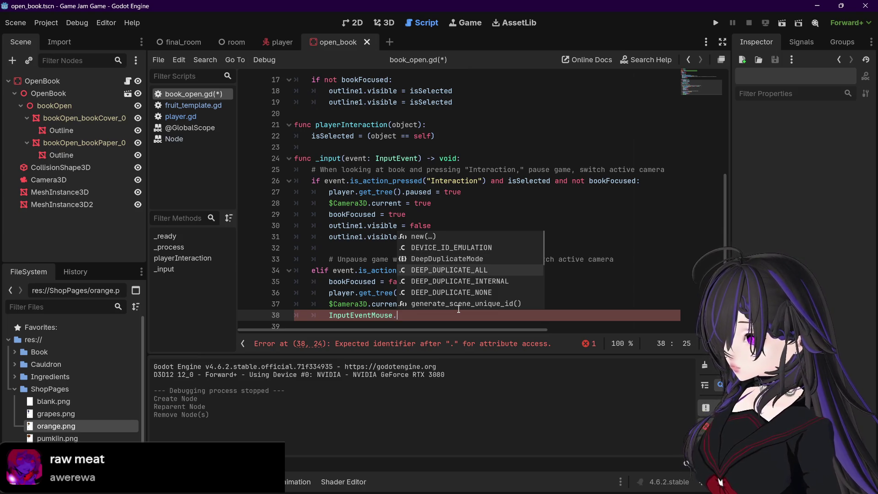
pyautogui.scroll(-1, 459, 310)
pyautogui.scroll(-2, 459, 309)
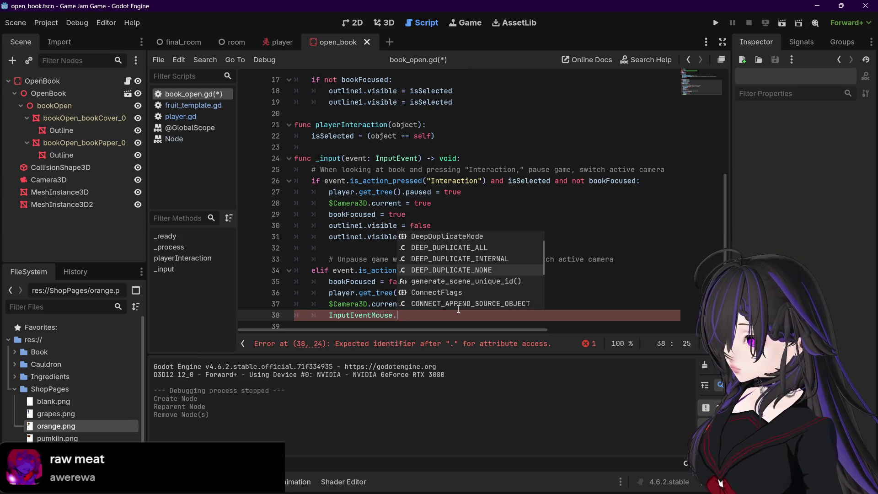
pyautogui.scroll(-2, 459, 309)
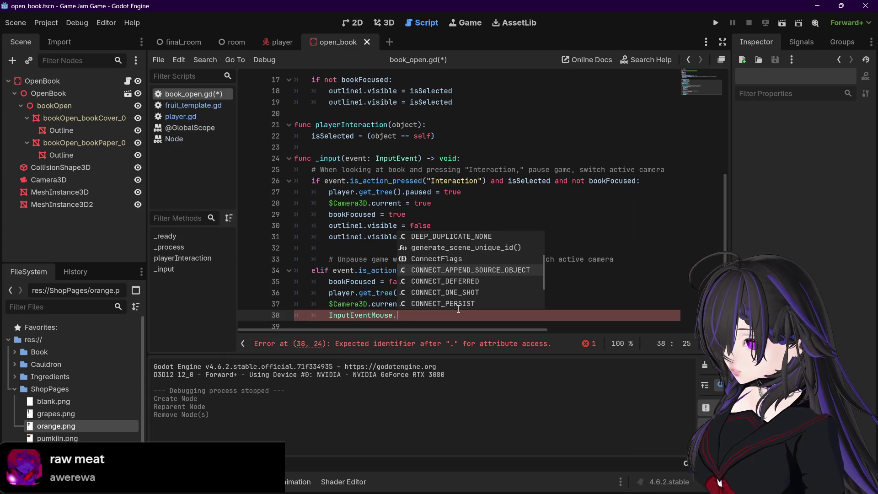
pyautogui.scroll(-2, 459, 309)
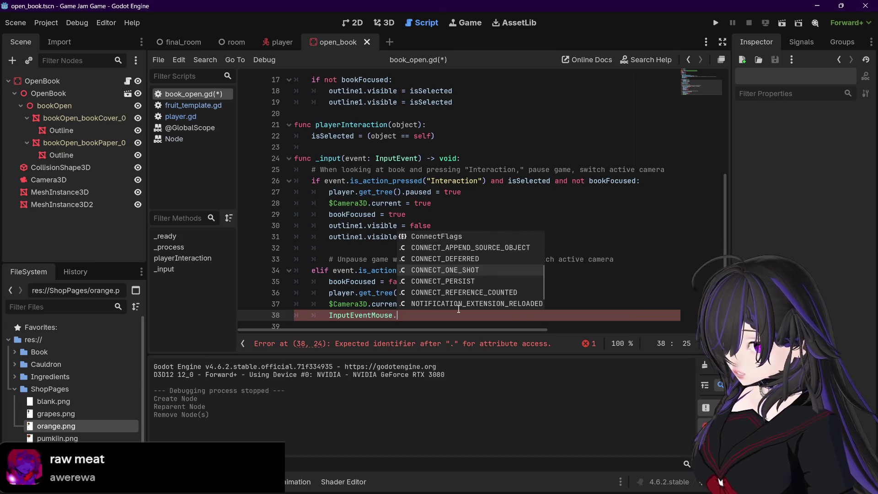
pyautogui.scroll(-2, 458, 310)
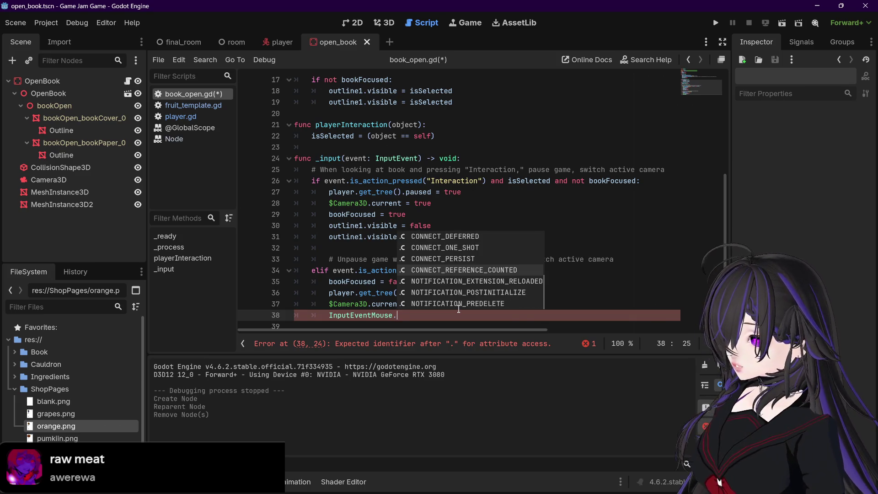
pyautogui.press('Down')
pyautogui.press('Down')
pyautogui.press('Down')
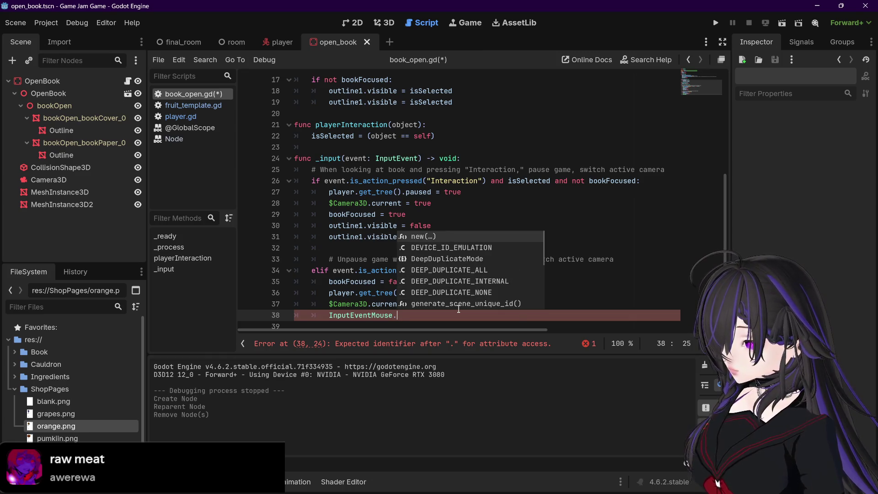
pyautogui.doubleClick(376, 316)
pyautogui.press('BackSpace')
pyautogui.press('BackSpace')
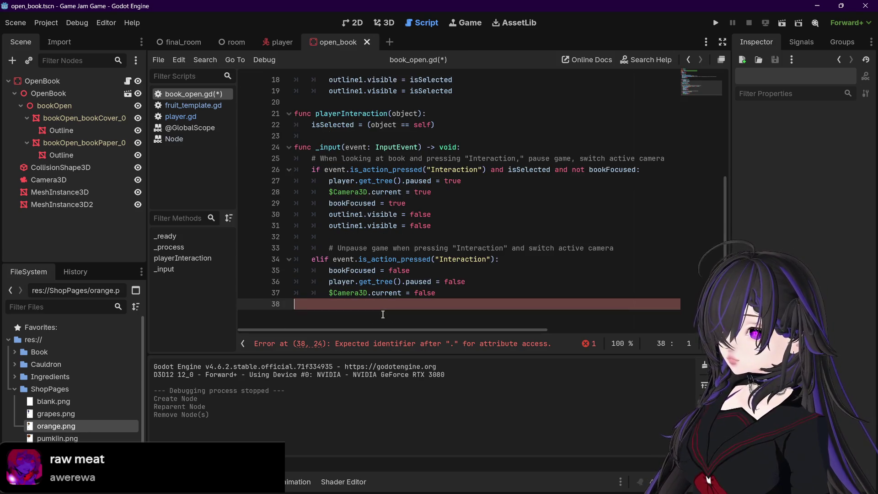
# Step: Save book_open.gd and open player.gd at its _input function
pyautogui.hotkey('ctrl', 's')
pyautogui.click(182, 117)
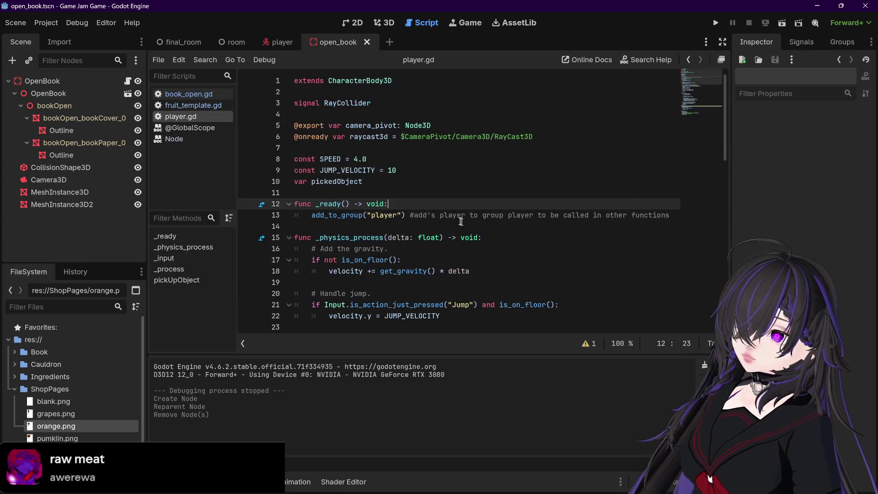
pyautogui.scroll(-4, 477, 259)
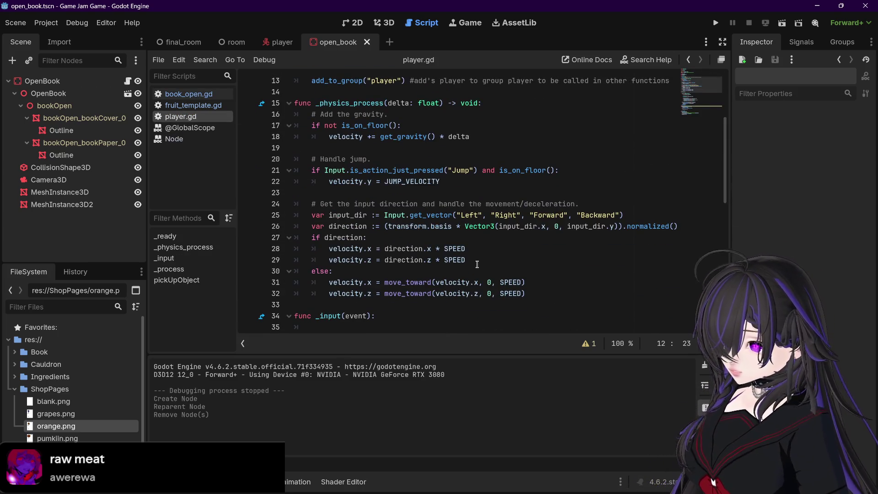
pyautogui.scroll(-7, 477, 265)
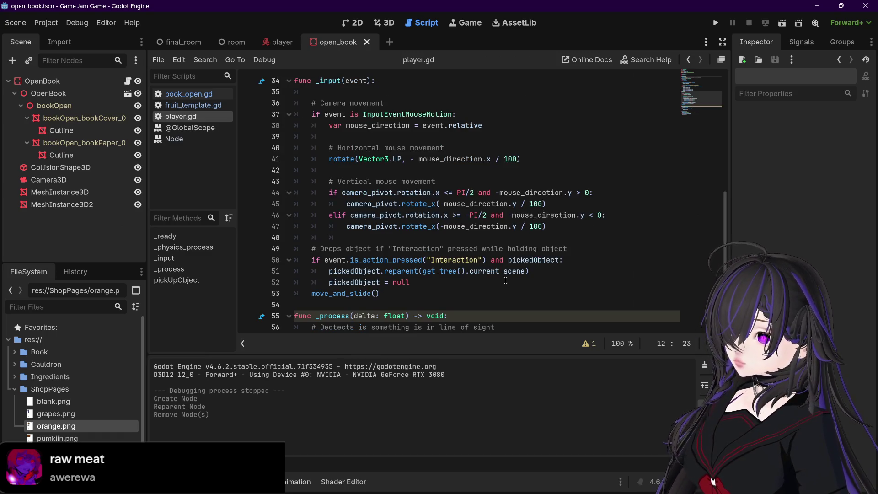
pyautogui.scroll(-4, 506, 280)
pyautogui.scroll(10, 505, 280)
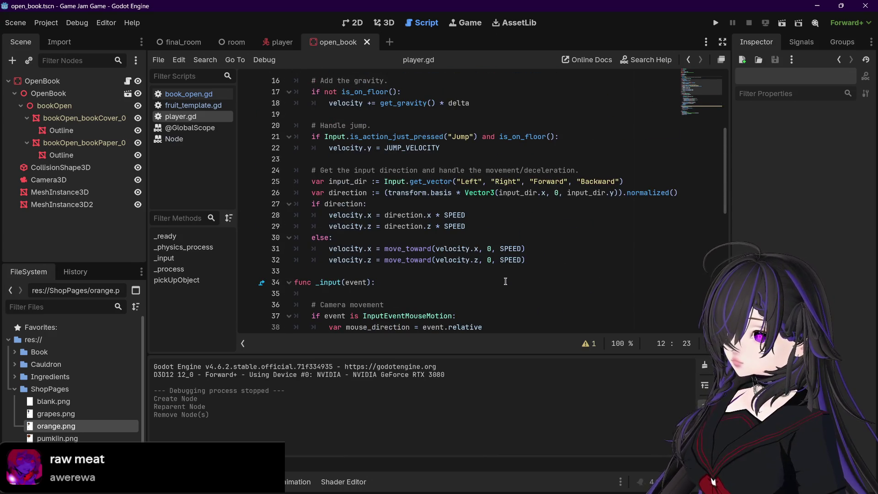
pyautogui.scroll(-4, 506, 281)
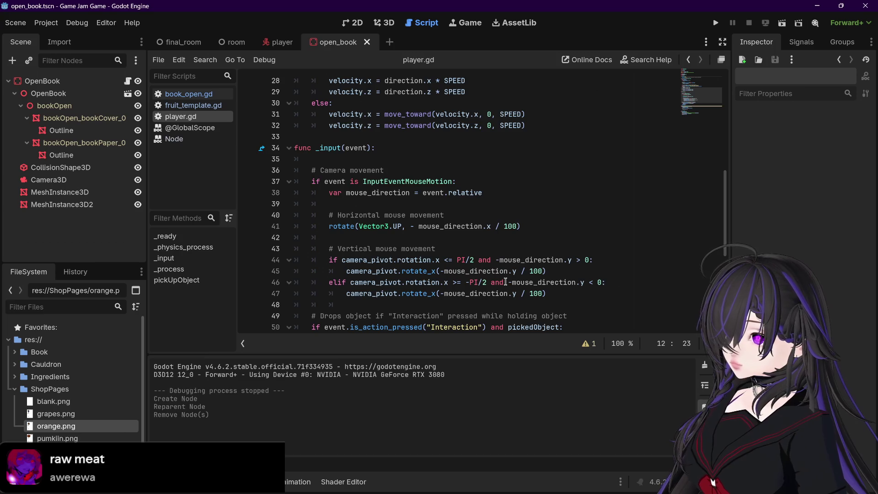
pyautogui.scroll(-1, 506, 280)
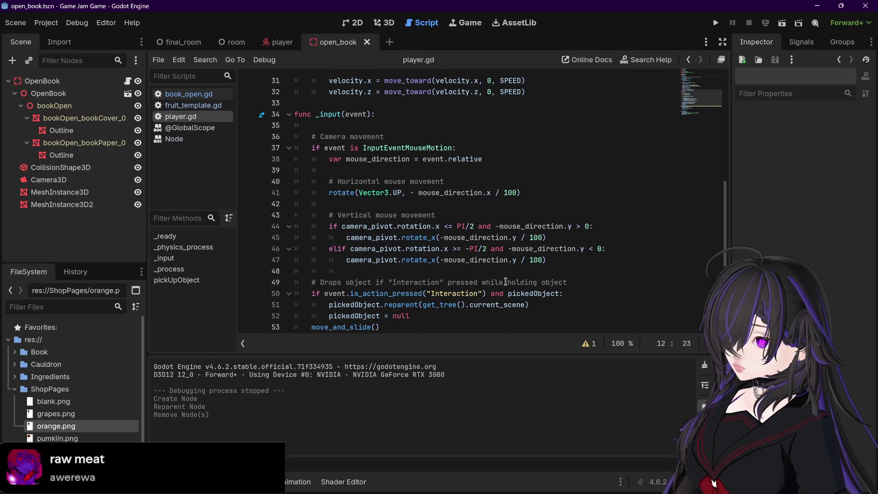
# Step: Select InputEventMouseMotion on player.gd line 37, then return to book_open.gd
pyautogui.moveTo(365, 150)
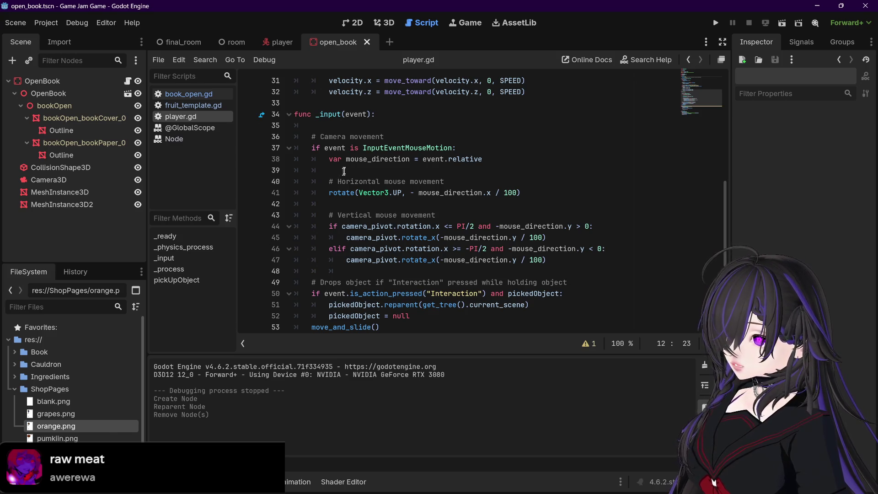
pyautogui.moveTo(363, 147); pyautogui.dragTo(452, 147)
pyautogui.hotkey('ctrl', 'c')
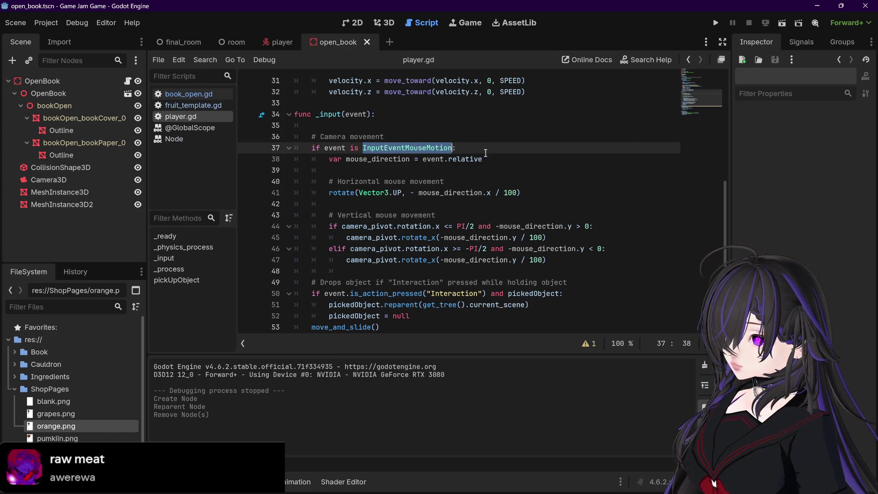
pyautogui.click(490, 151)
pyautogui.click(221, 97)
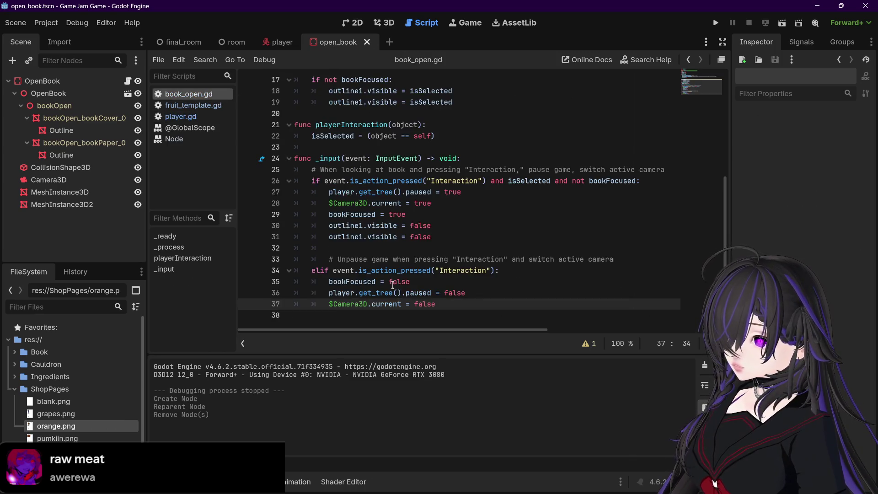
# Step: Paste InputEventMouseMotion onto a new line 39 in book_open.gd, then remove it again
pyautogui.click(472, 313)
pyautogui.press('Return')
pyautogui.hotkey('ctrl', 'v')
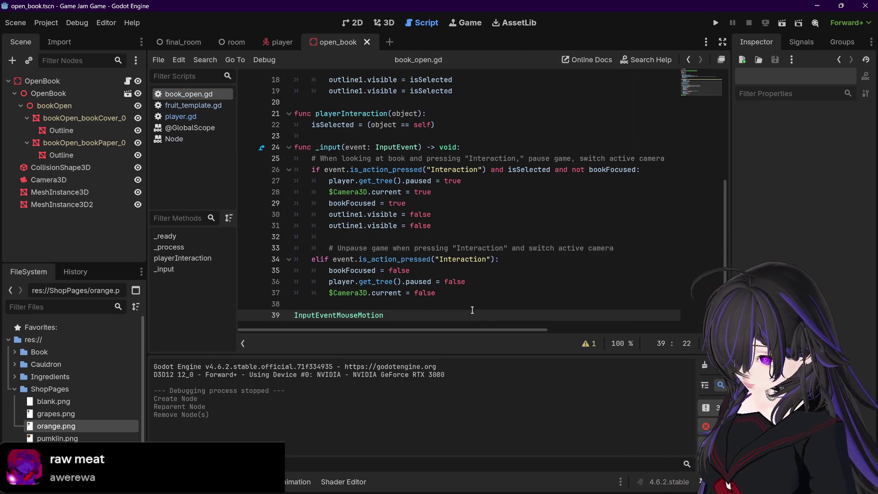
pyautogui.write('.')
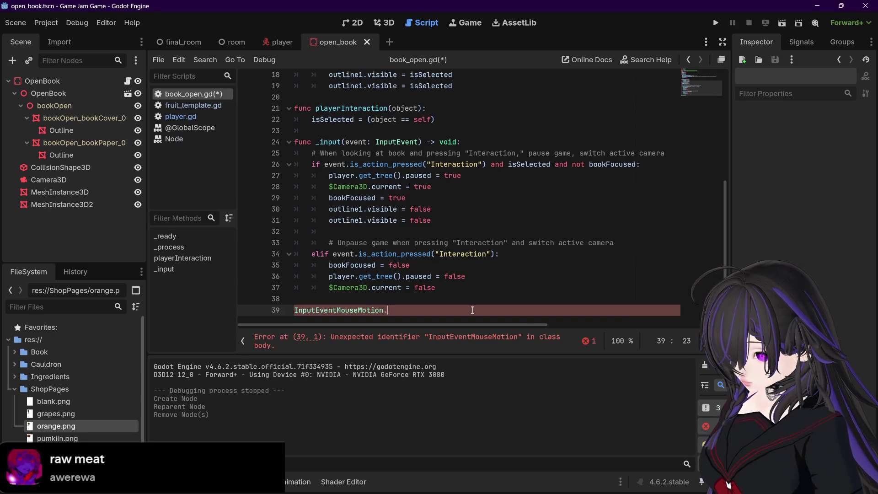
pyautogui.press('BackSpace')
pyautogui.press('BackSpace')
pyautogui.press('BackSpace')
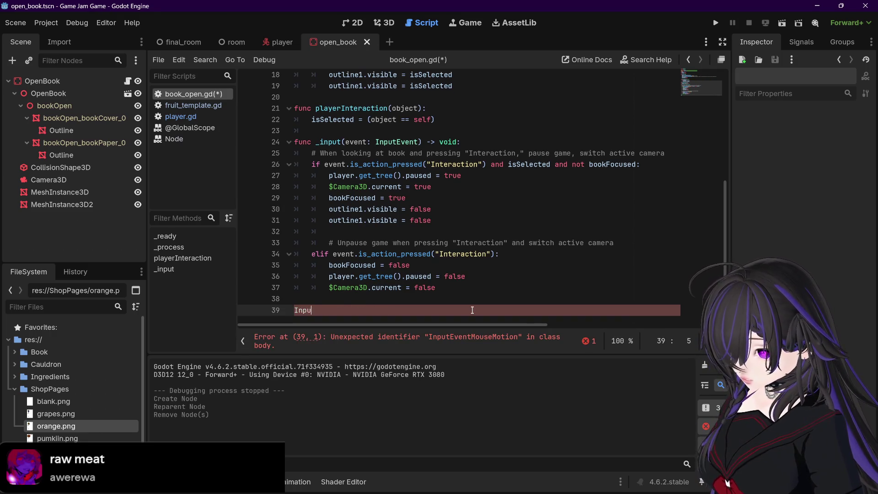
pyautogui.press('BackSpace')
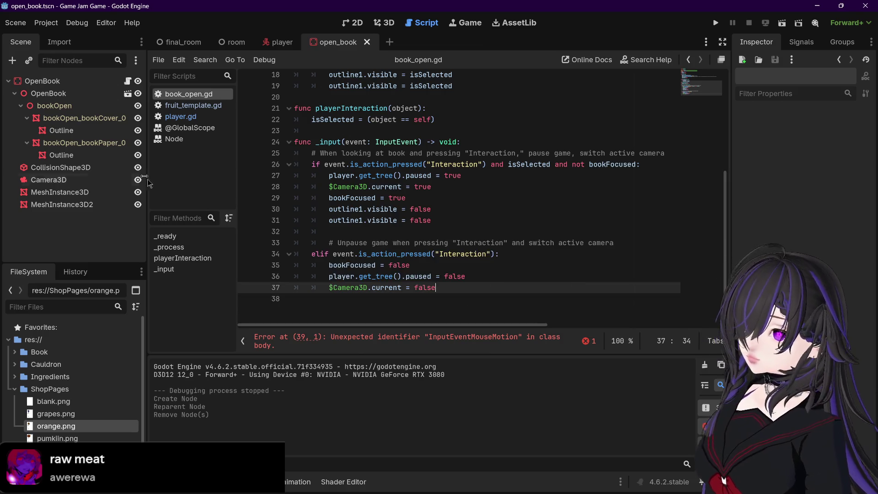
# Step: Open the InputEventMouseMotion reference from player.gd and read the screen_relative property
pyautogui.click(183, 116)
pyautogui.keyDown('ctrl'); pyautogui.click(416, 147); pyautogui.keyUp('ctrl')
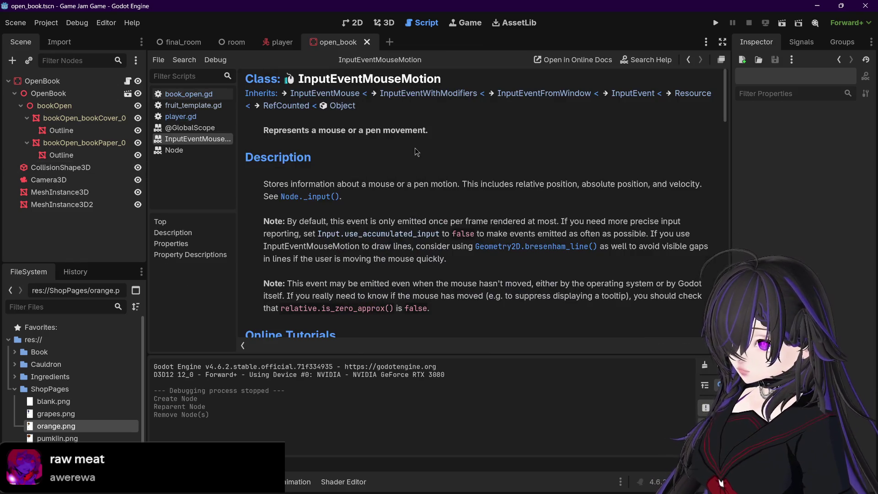
pyautogui.scroll(-4, 393, 233)
pyautogui.scroll(-3, 393, 233)
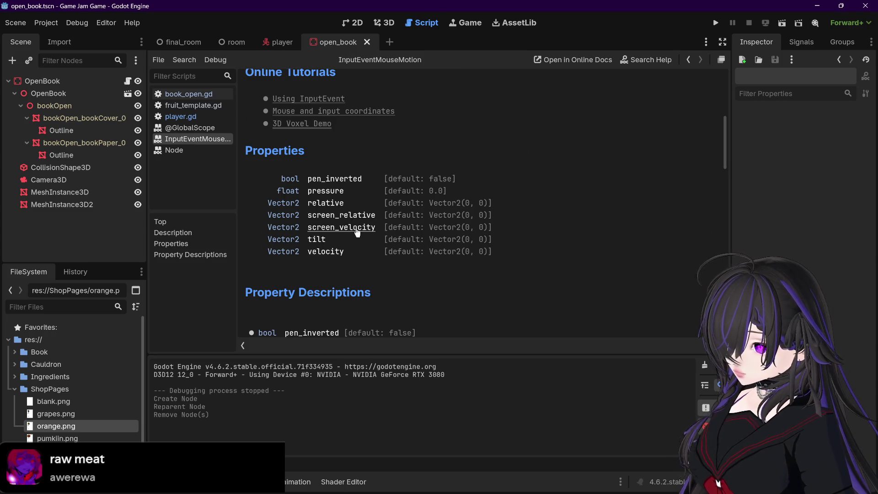
pyautogui.click(350, 216)
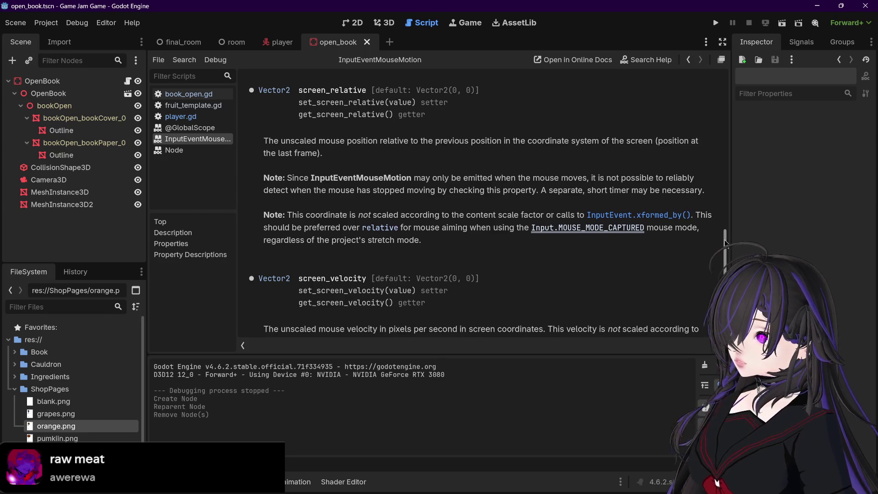
pyautogui.scroll(-1, 722, 243)
pyautogui.scroll(-2, 722, 243)
pyautogui.scroll(5, 720, 252)
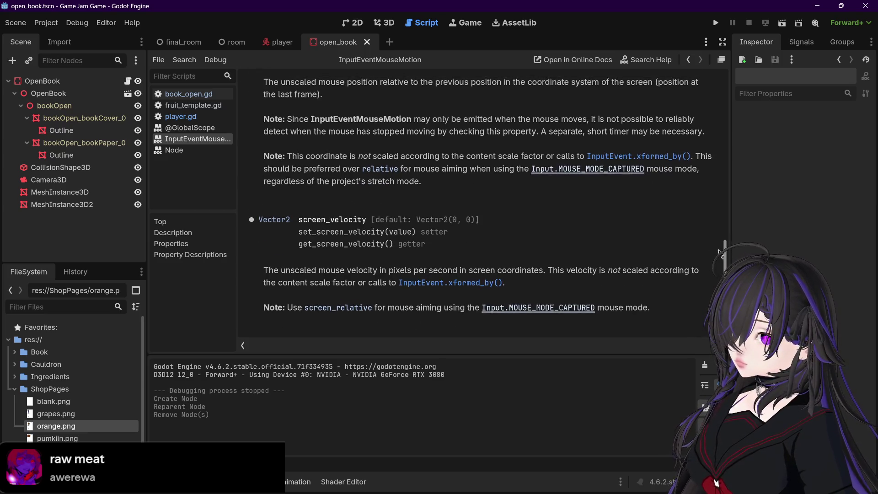
pyautogui.scroll(15, 714, 210)
pyautogui.scroll(-10, 541, 237)
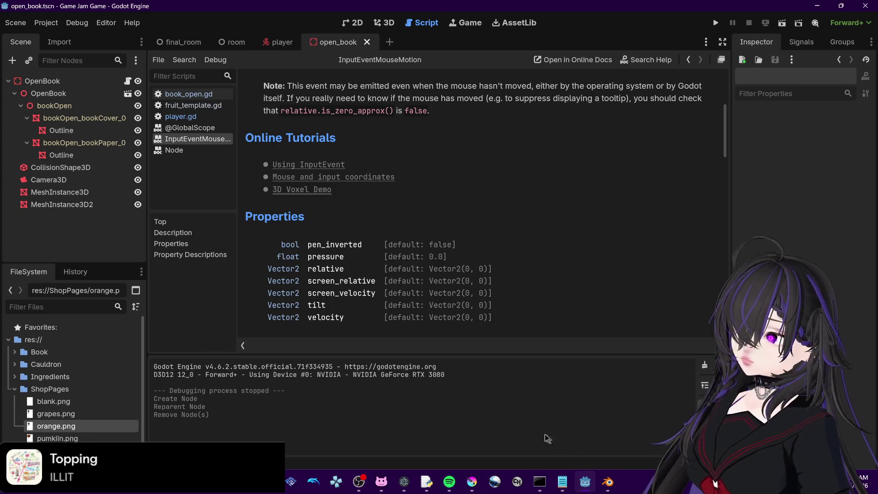
pyautogui.moveTo(726, 117)
pyautogui.mouseDown()
pyautogui.moveTo(713, 321)
pyautogui.moveTo(691, 96)
pyautogui.mouseUp()
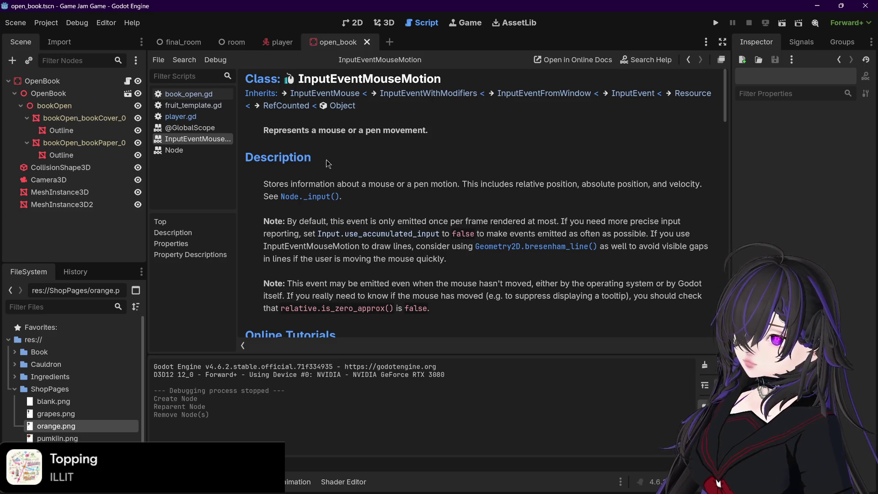
pyautogui.click(276, 46)
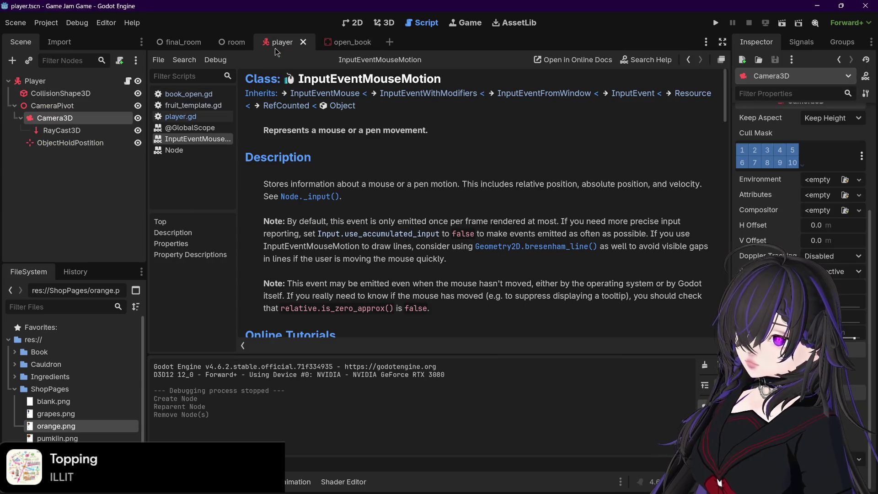
# Step: Add InputEventMouse on a new line 39 of book_open.gd via autocomplete from 'mouse'
pyautogui.click(340, 44)
pyautogui.click(219, 97)
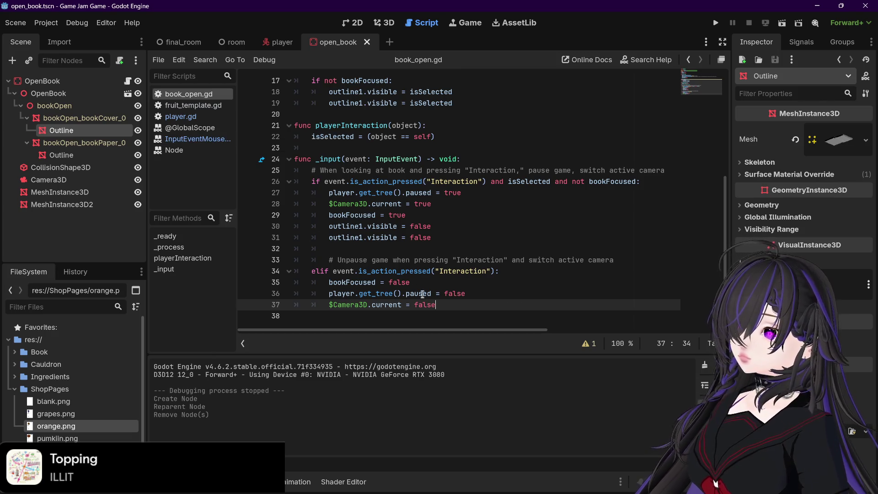
pyautogui.click(445, 305)
pyautogui.press('Return')
pyautogui.press('Return')
pyautogui.write('mouse')
pyautogui.press('Down')
pyautogui.press('Down')
pyautogui.press('Down')
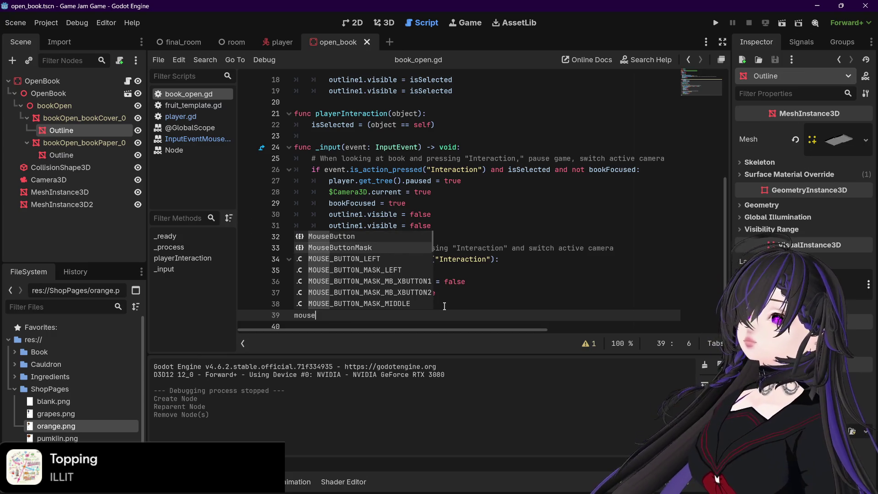
pyautogui.press('Down')
pyautogui.press('Down')
pyautogui.press('Down')
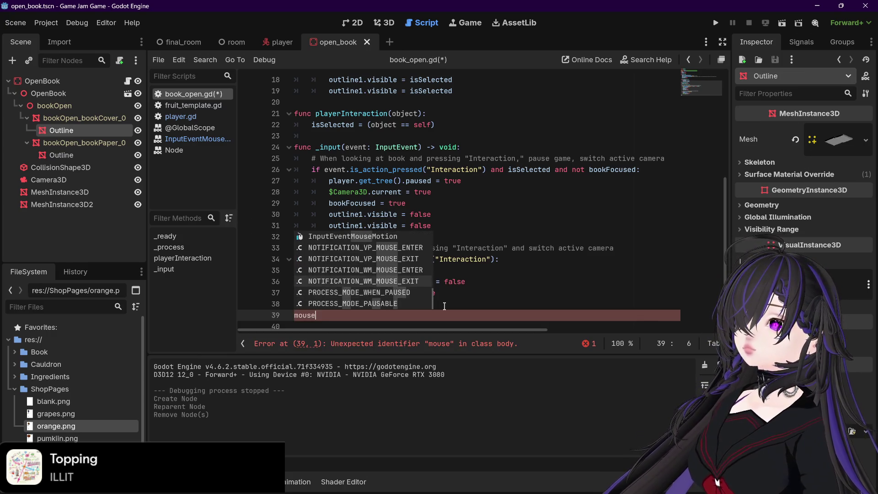
pyautogui.press('Up')
pyautogui.press('Up')
pyautogui.press('Up')
pyautogui.press('Down')
pyautogui.press('Up')
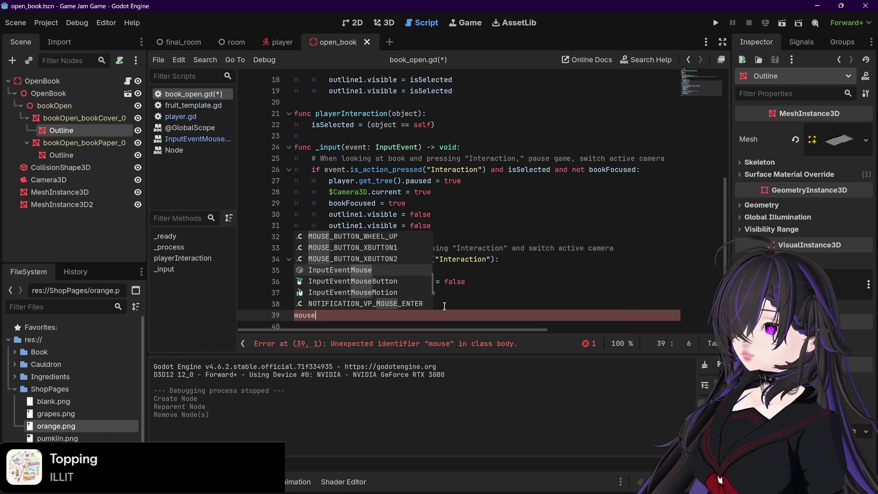
pyautogui.press('Return')
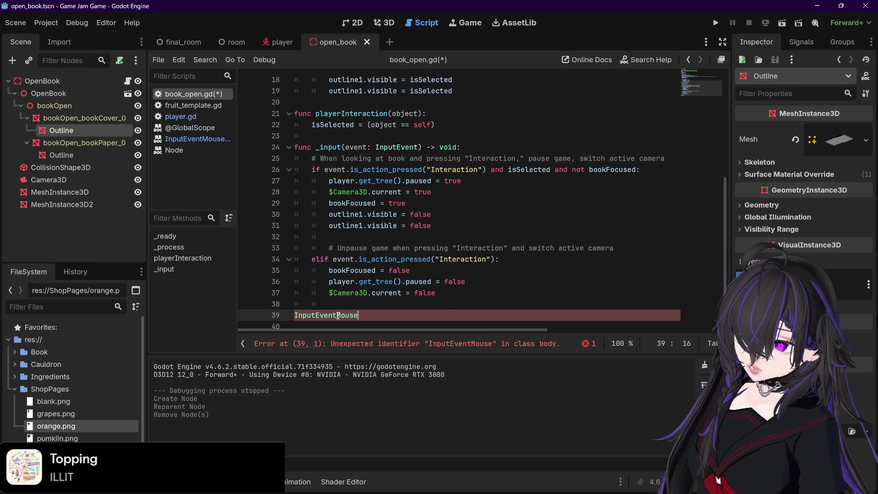
# Step: Read the InputEventMouse class reference's button_mask, global_position and position properties
pyautogui.keyDown('ctrl'); pyautogui.click(337, 316); pyautogui.keyUp('ctrl')
pyautogui.scroll(-3, 529, 187)
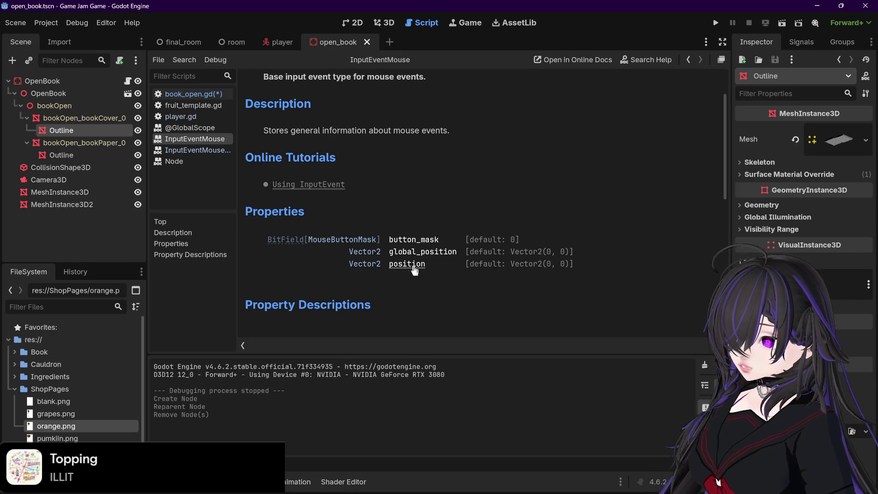
pyautogui.scroll(-3, 411, 271)
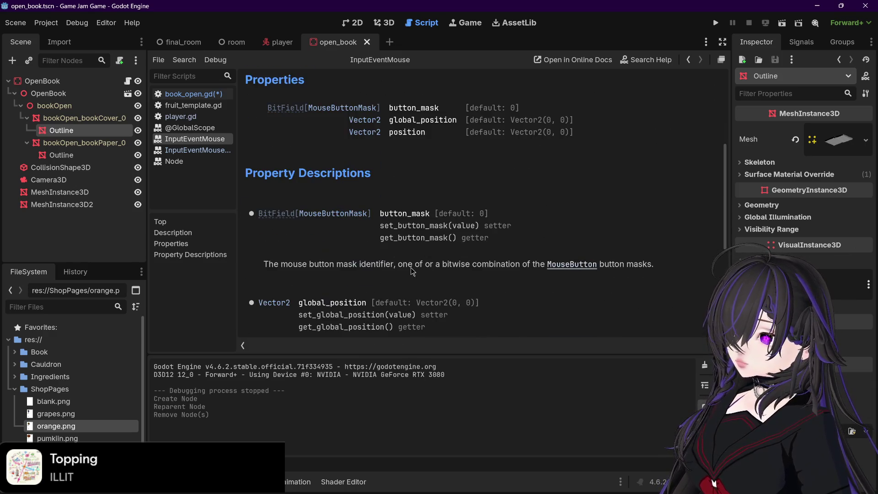
pyautogui.scroll(2, 411, 270)
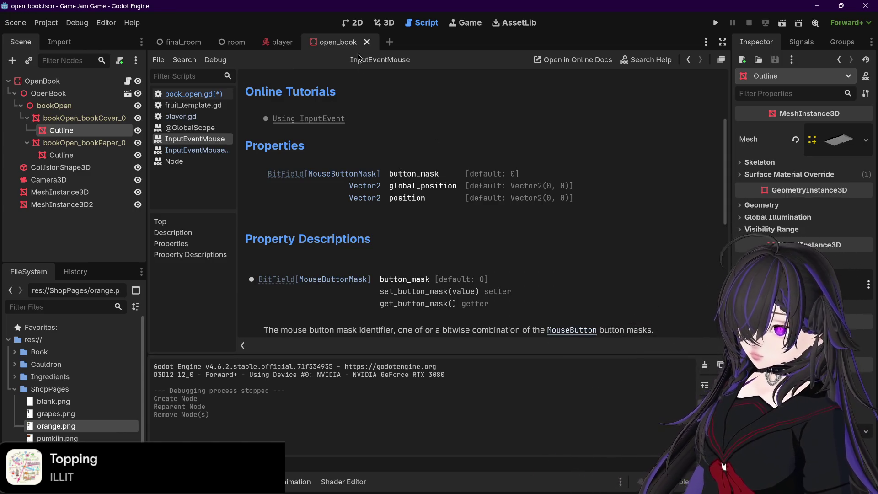
pyautogui.click(201, 95)
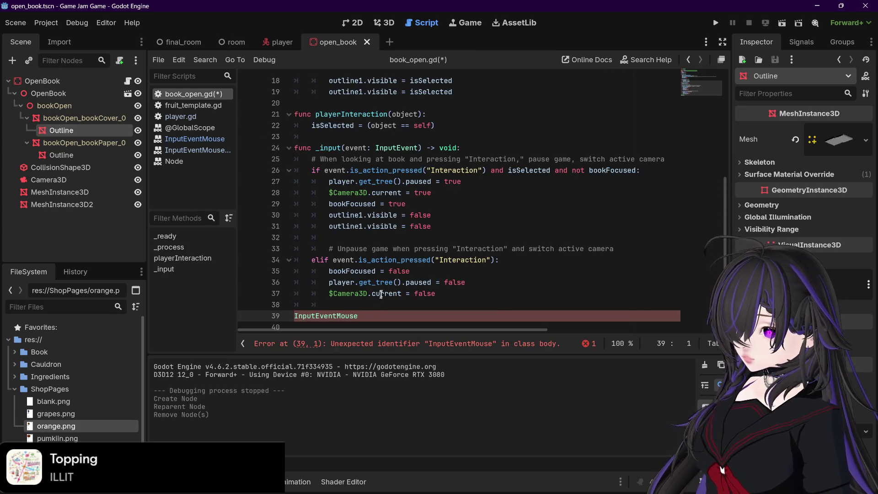
# Step: Delete the bare InputEventMouse word and its empty line 39
pyautogui.doubleClick(374, 316)
pyautogui.press('BackSpace')
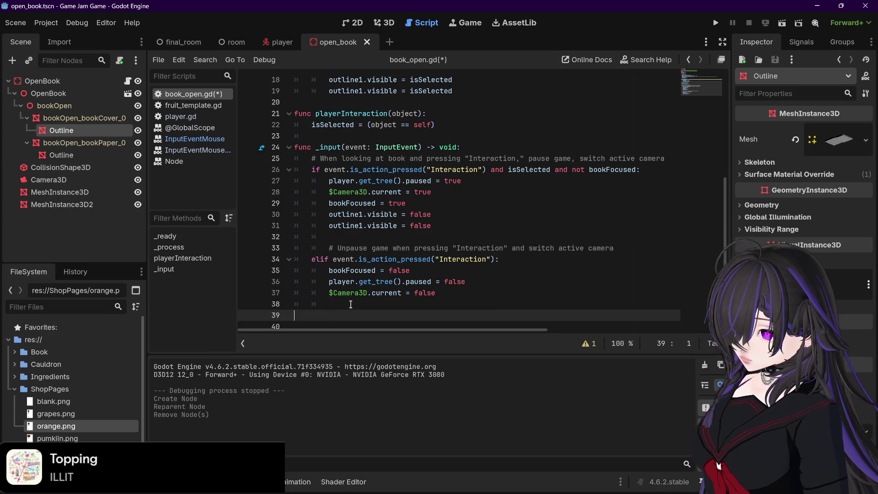
pyautogui.press('BackSpace')
pyautogui.press('BackSpace')
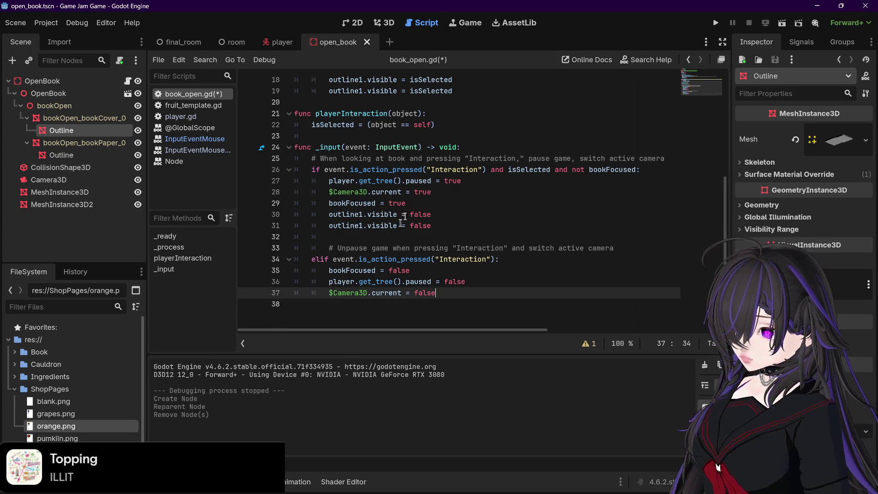
pyautogui.scroll(2, 427, 174)
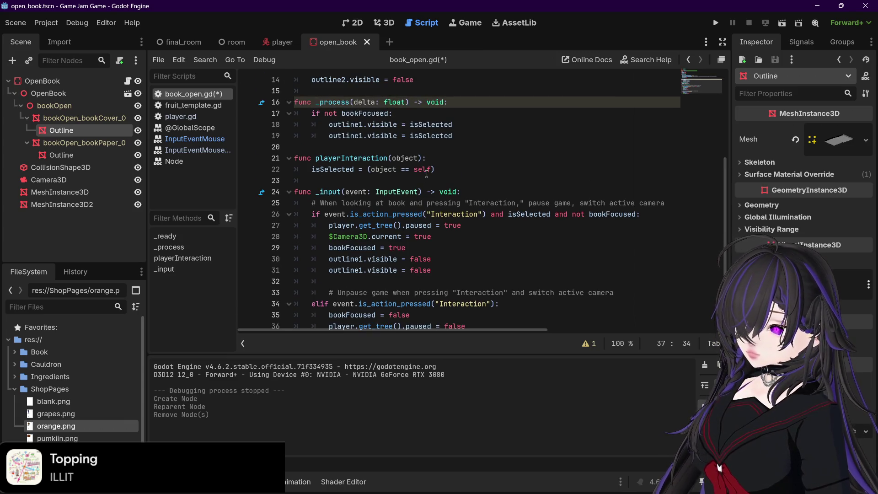
pyautogui.scroll(-1, 426, 174)
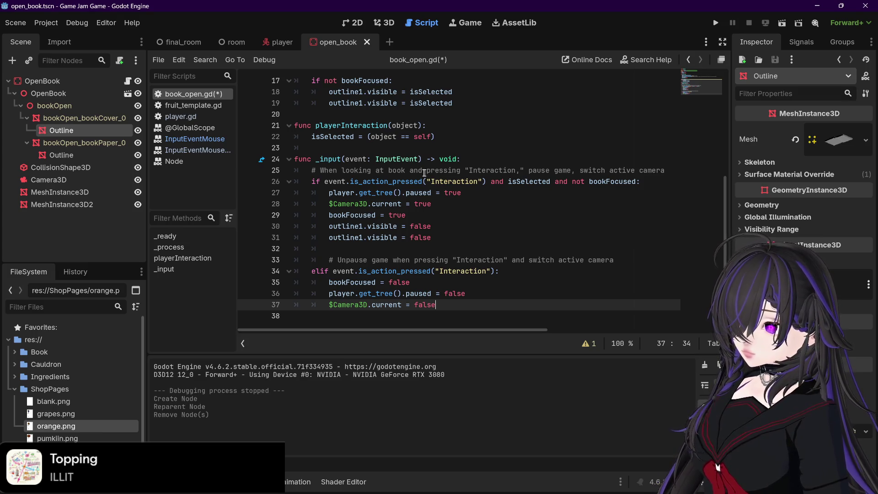
pyautogui.moveTo(383, 161)
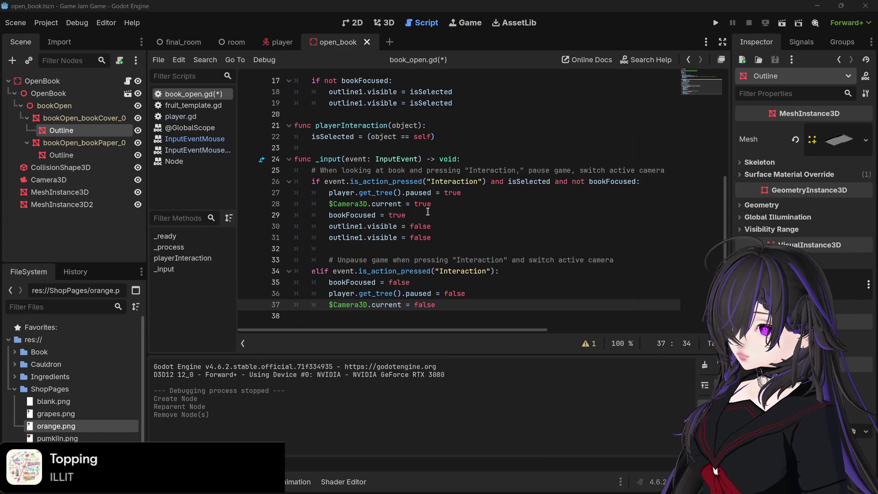
# Step: Try 'if event.is' on line 39, browse its suggestions, then erase it
pyautogui.click(466, 306)
pyautogui.press('Return')
pyautogui.press('Return')
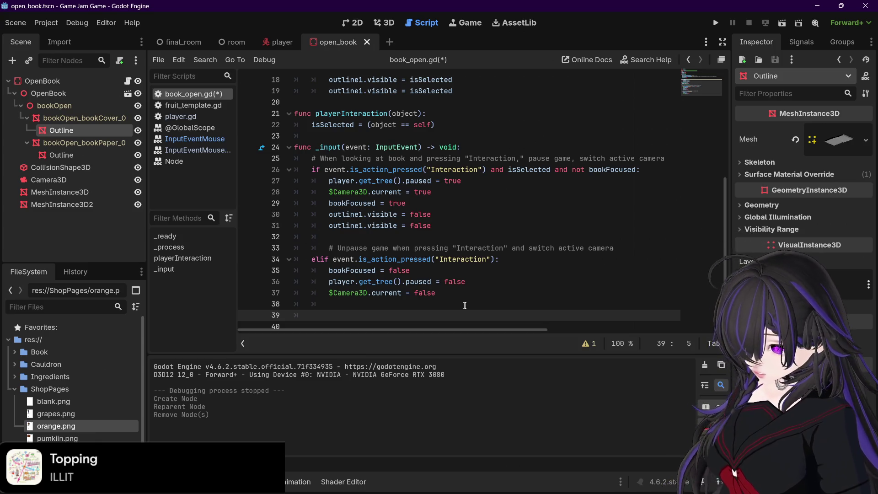
pyautogui.write('if ')
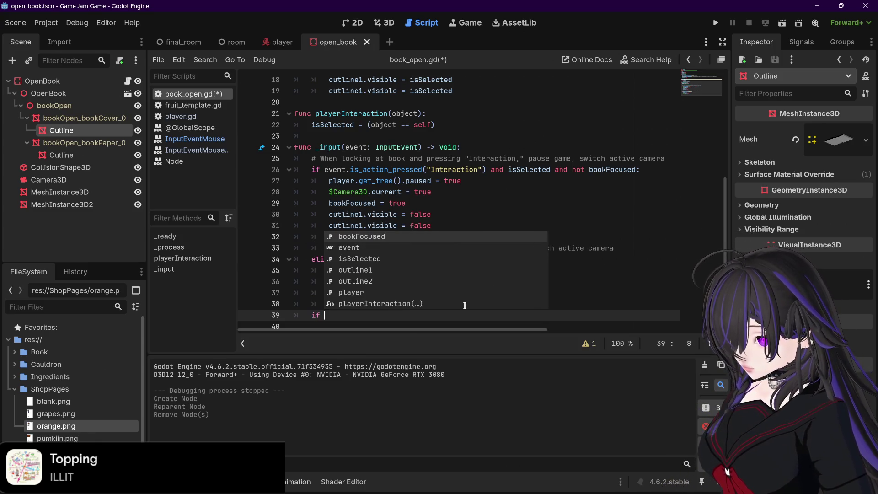
pyautogui.write('event.')
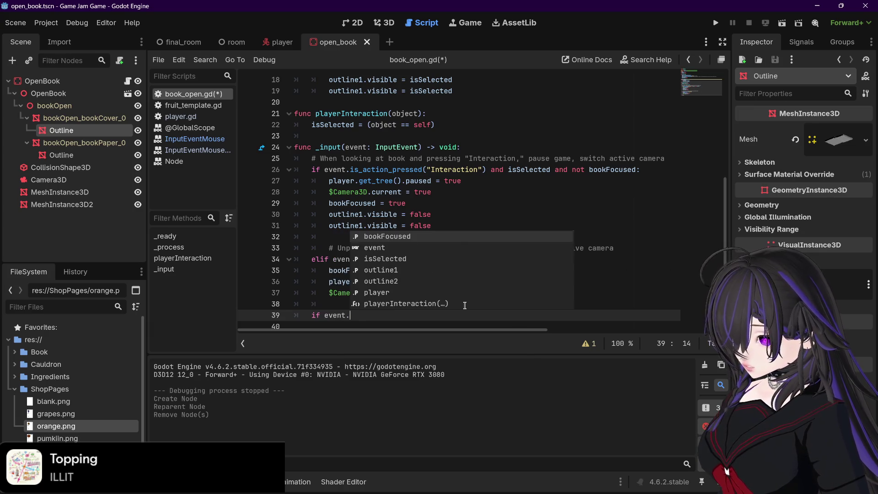
pyautogui.write('is')
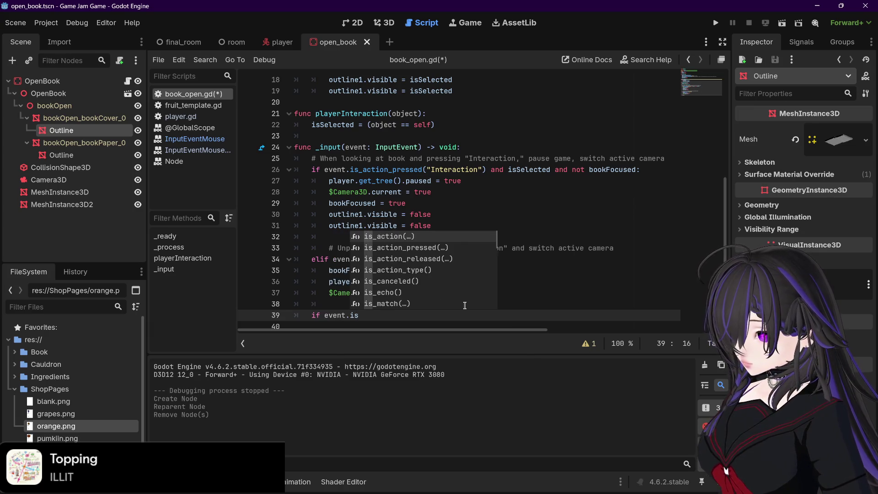
pyautogui.press('Down')
pyautogui.press('Down')
pyautogui.press('Down')
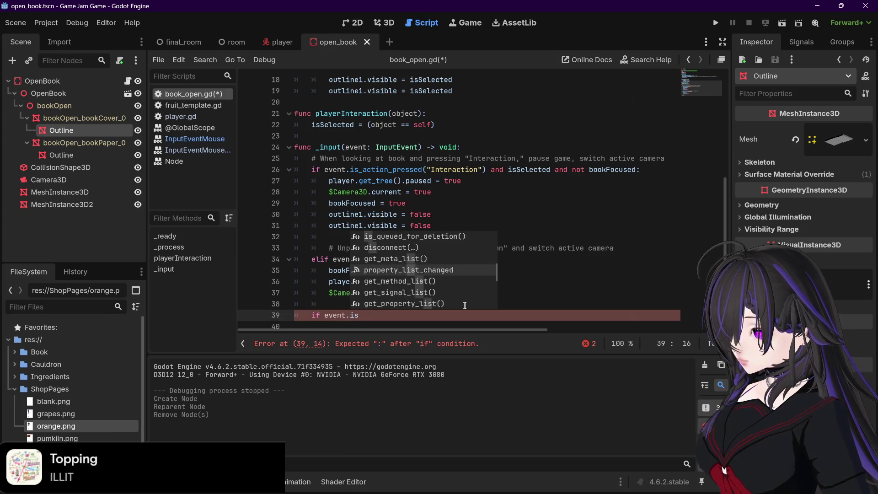
pyautogui.press('Down')
pyautogui.press('Down')
pyautogui.press('Down')
pyautogui.press('BackSpace')
pyautogui.press('BackSpace')
pyautogui.press('BackSpace')
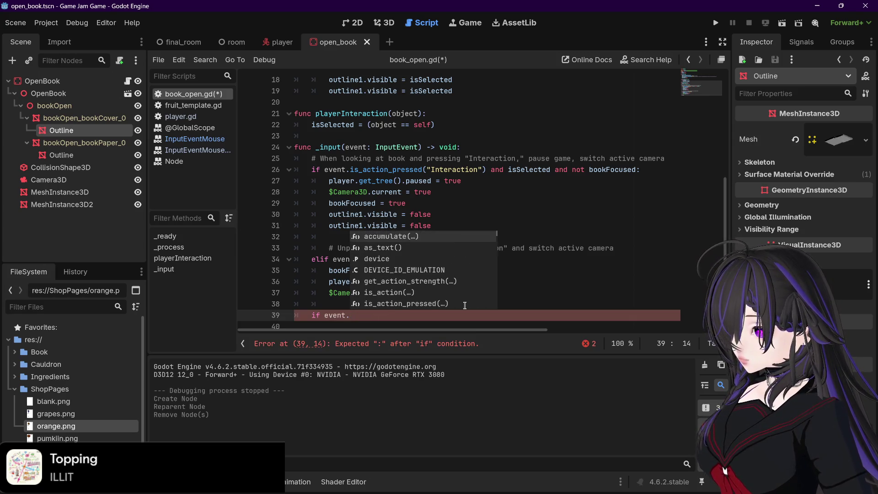
pyautogui.press('BackSpace')
pyautogui.press('BackSpace')
pyautogui.press('BackSpace')
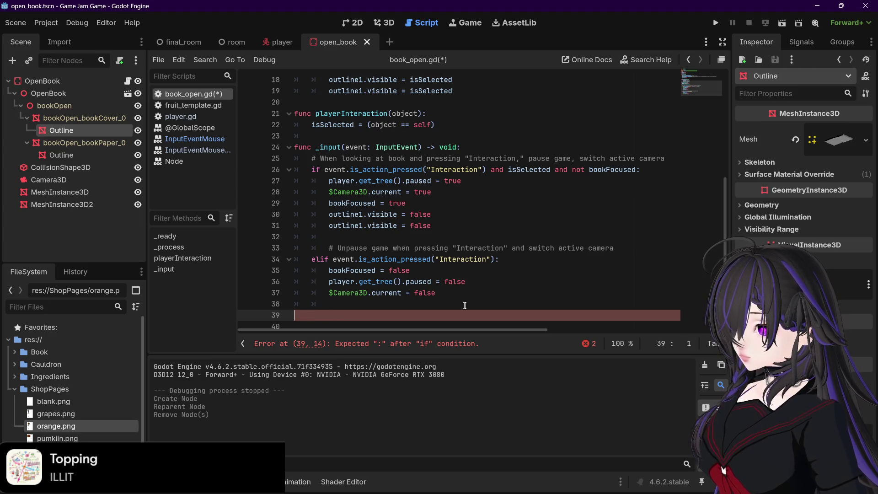
pyautogui.click(192, 116)
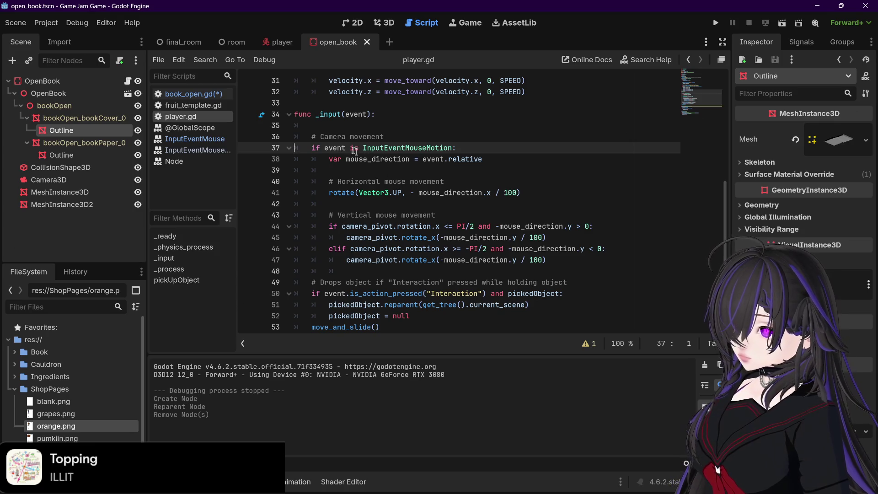
# Step: Write 'if event is InputEventMouse and bookFocused:' on line 39 of book_open.gd
pyautogui.click(204, 94)
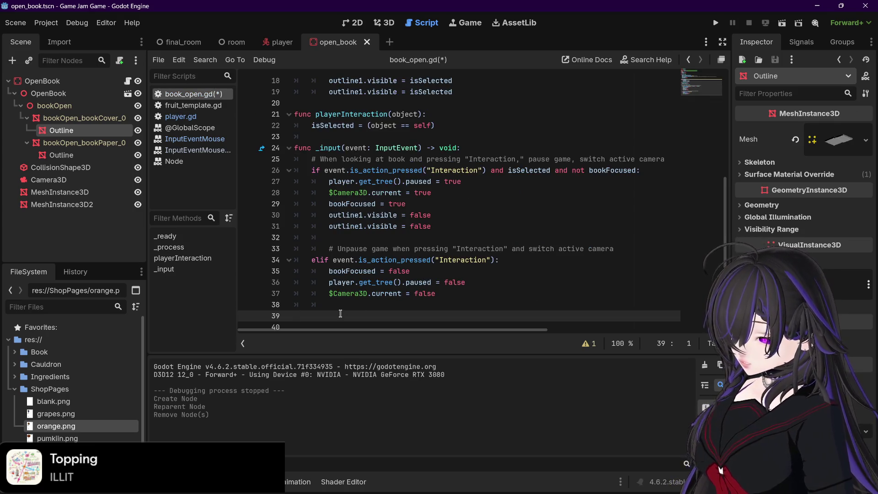
pyautogui.press('Tab')
pyautogui.write('if event is InputEventMouse')
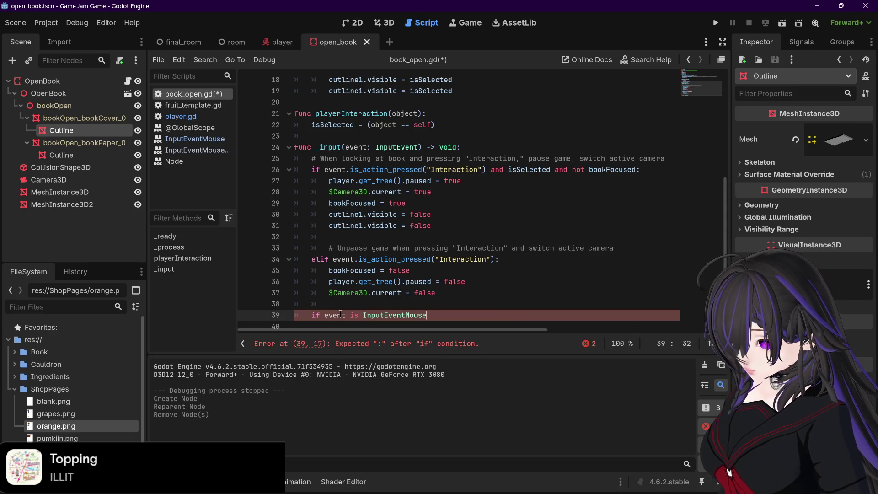
pyautogui.write(' and')
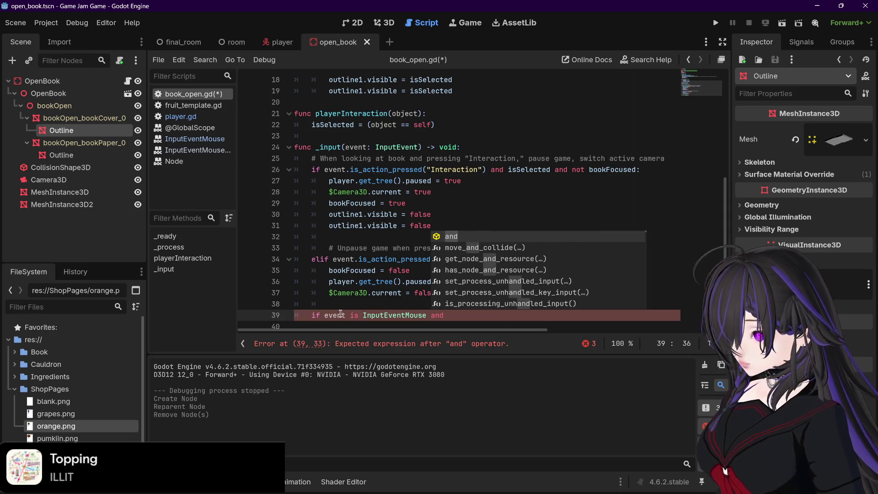
pyautogui.write(' book')
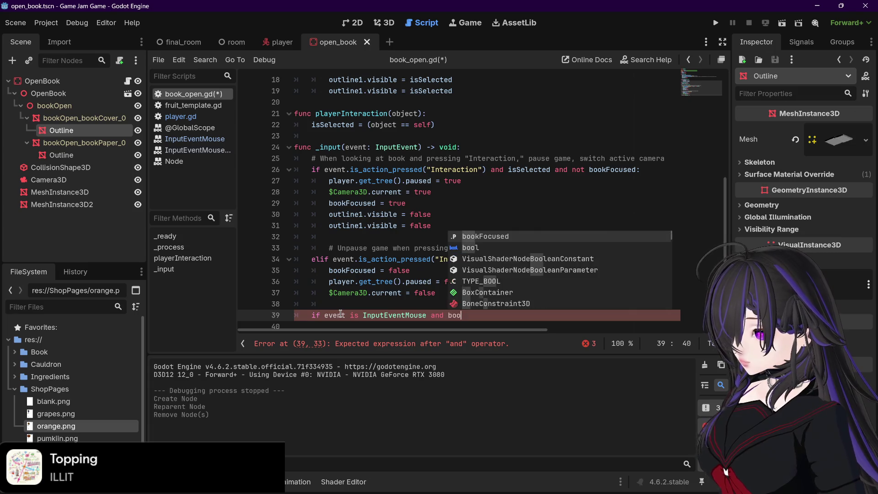
pyautogui.press('Return')
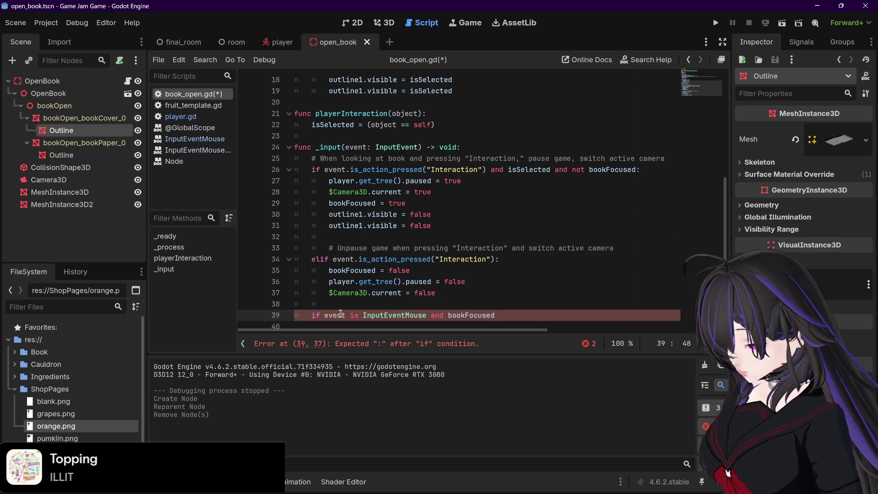
pyautogui.write(':')
pyautogui.press('Return')
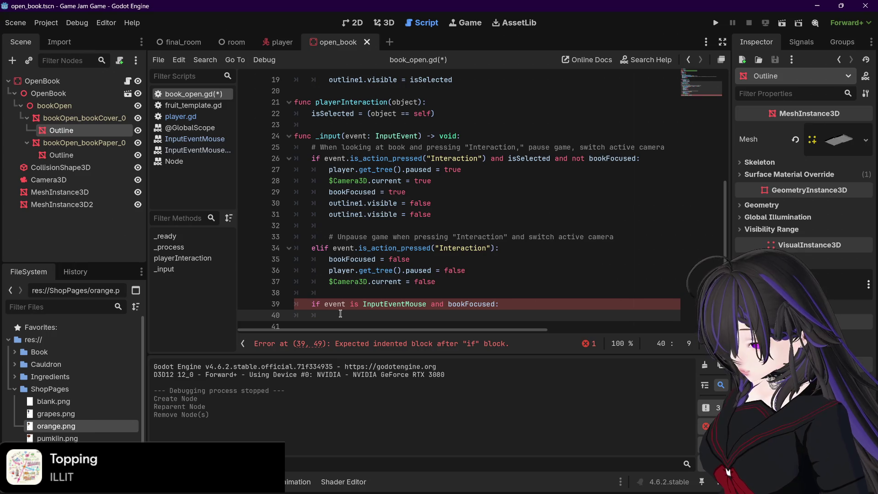
pyautogui.write('re')
pyautogui.press('BackSpace')
pyautogui.press('BackSpace')
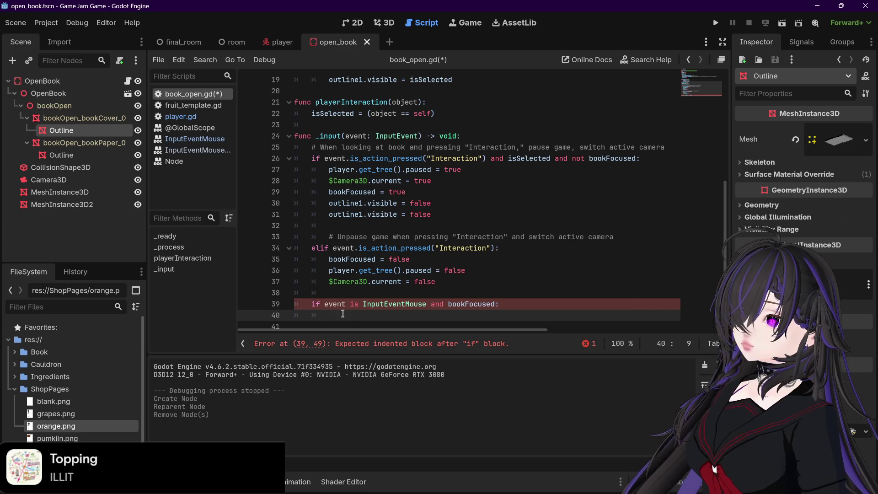
pyautogui.click(193, 141)
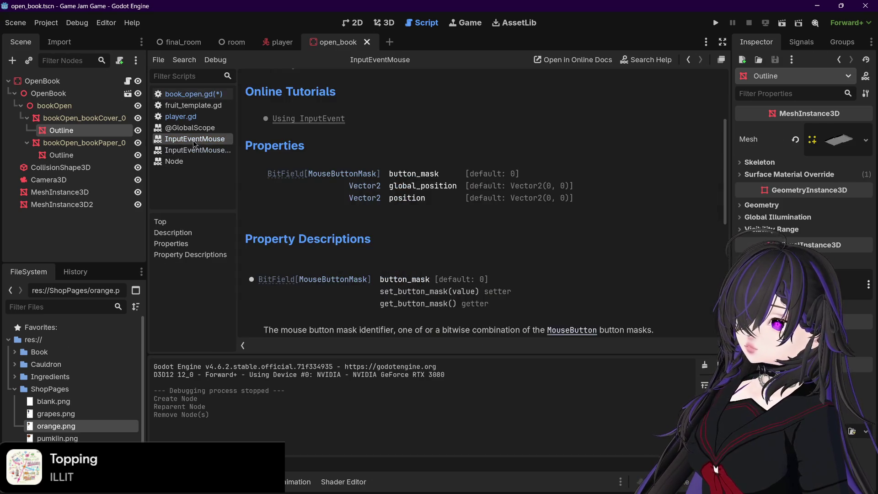
pyautogui.click(370, 196)
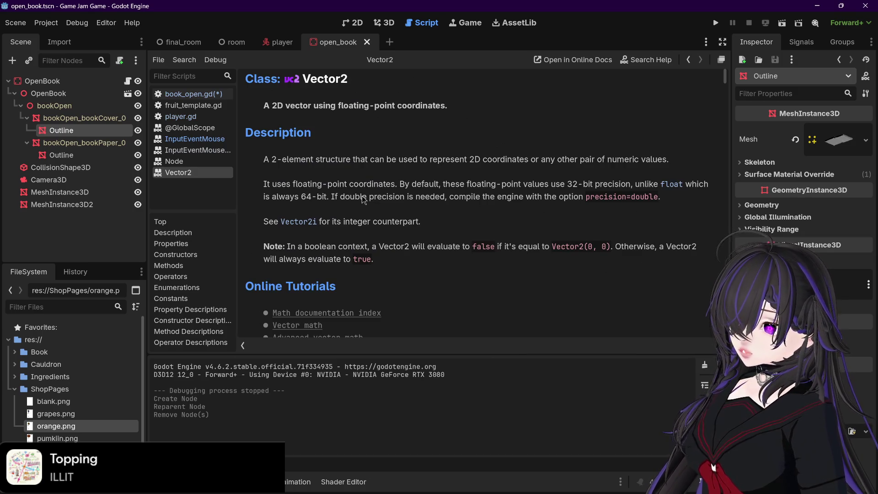
pyautogui.scroll(-5, 365, 190)
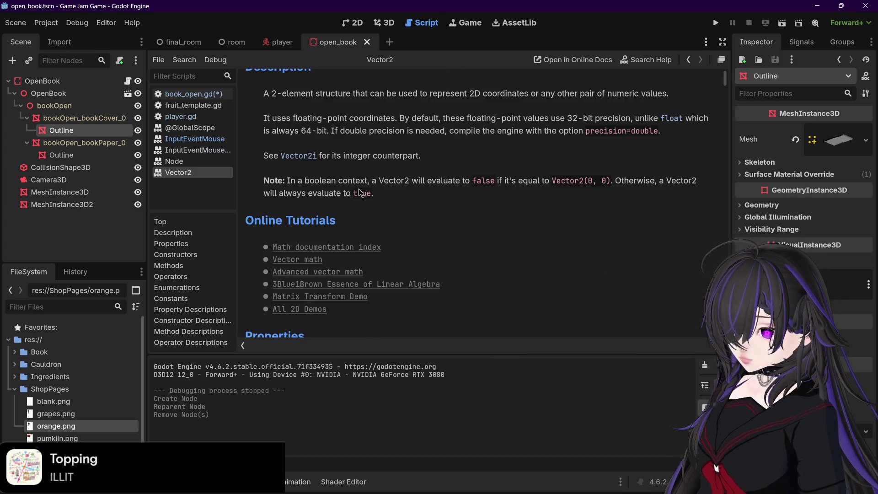
pyautogui.scroll(-3, 358, 189)
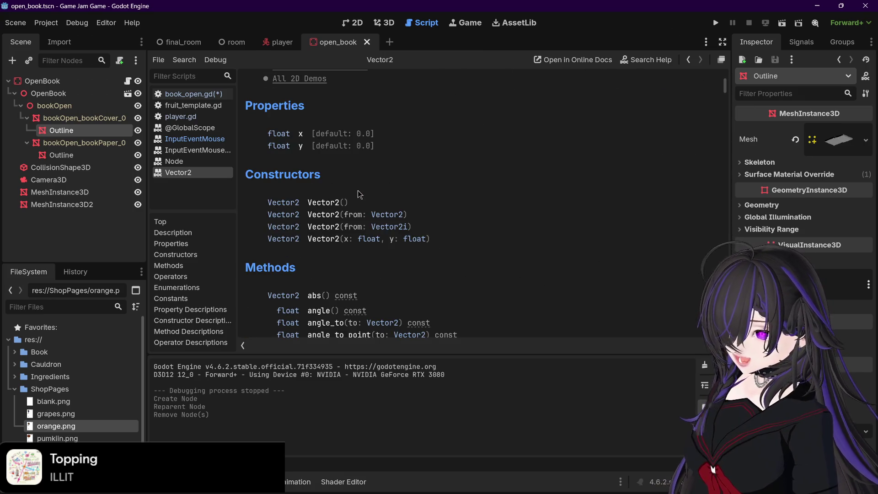
pyautogui.scroll(-4, 358, 191)
pyautogui.scroll(-4, 358, 190)
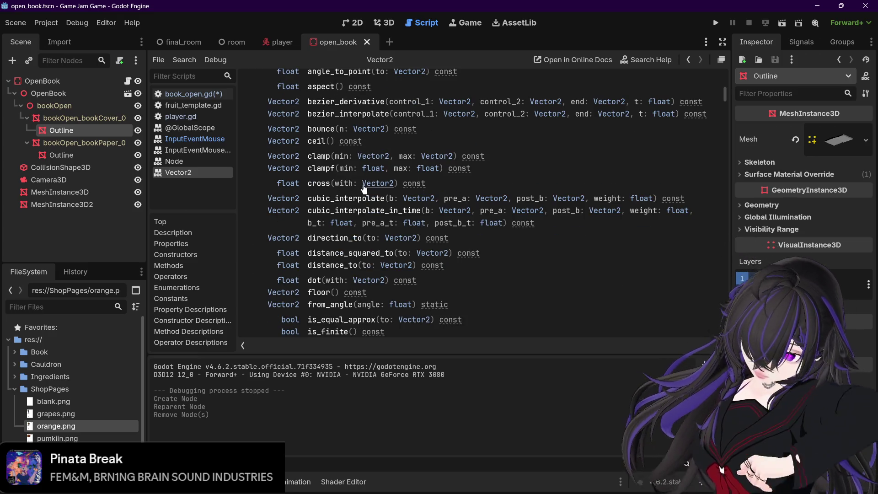
pyautogui.click(196, 96)
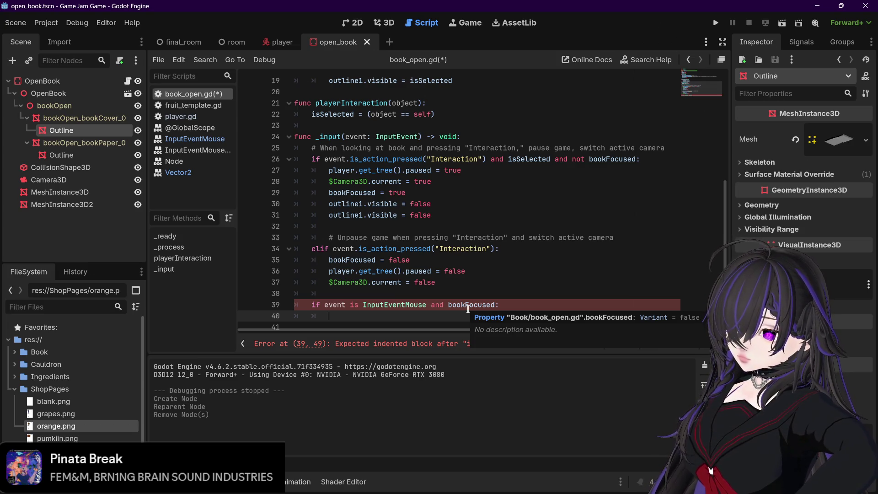
pyautogui.click(178, 172)
pyautogui.click(194, 138)
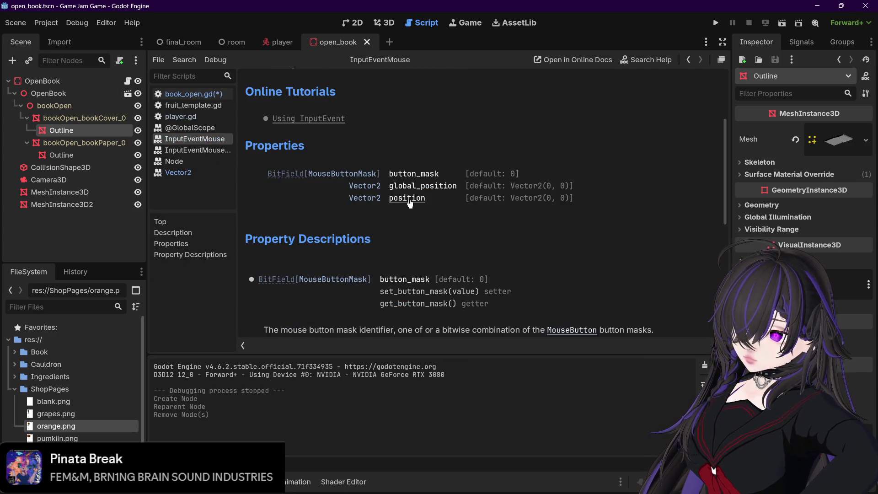
pyautogui.scroll(-6, 409, 199)
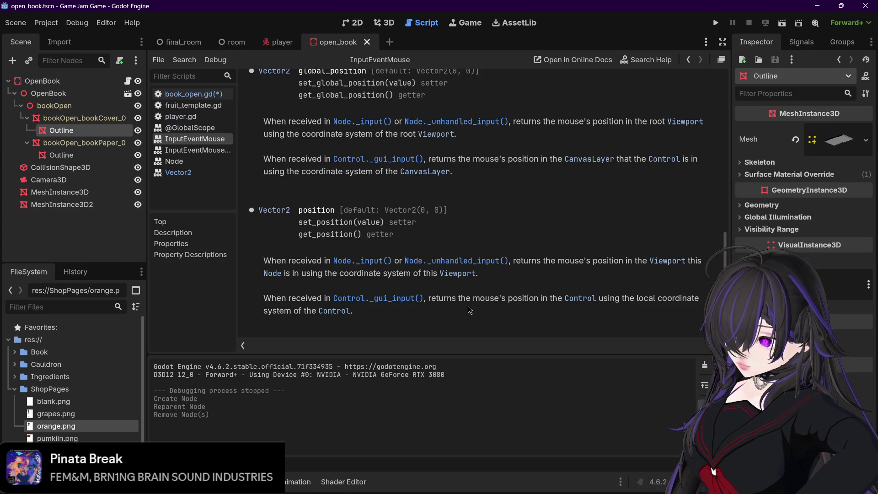
pyautogui.scroll(3, 466, 304)
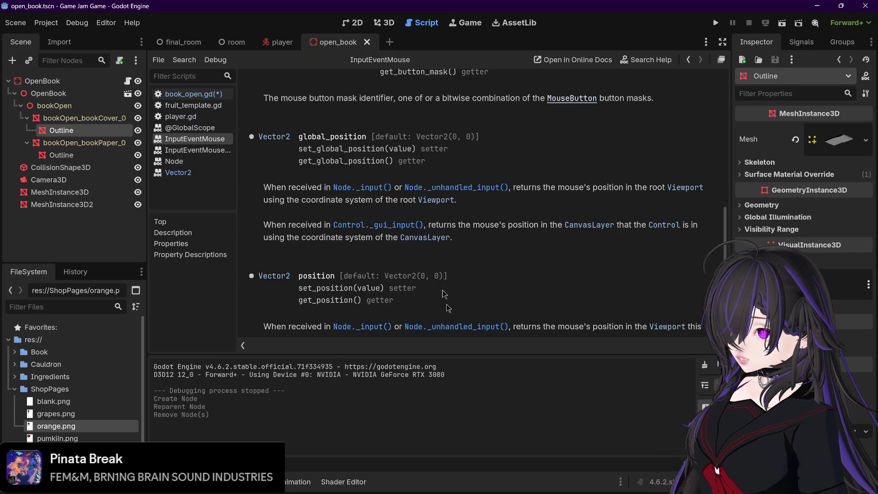
pyautogui.click(207, 93)
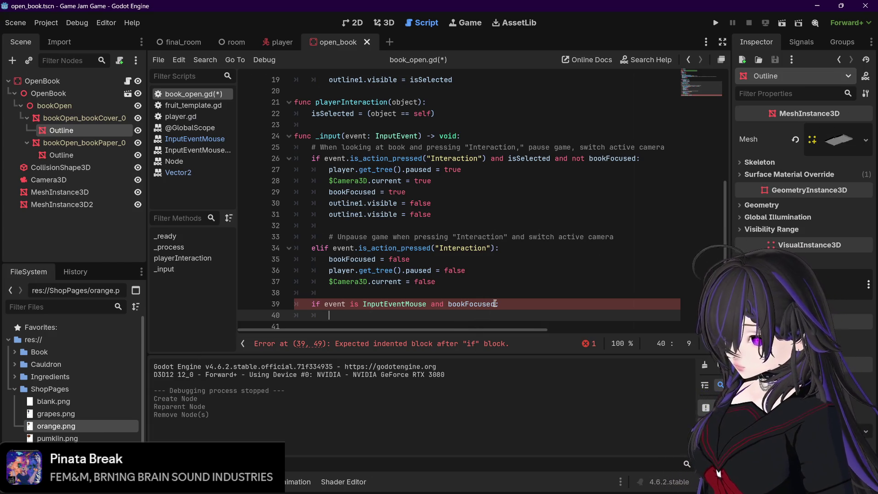
# Step: Strip the bookFocused check so line 39 reads 'if event is InputEventMouse:'
pyautogui.moveTo(495, 304)
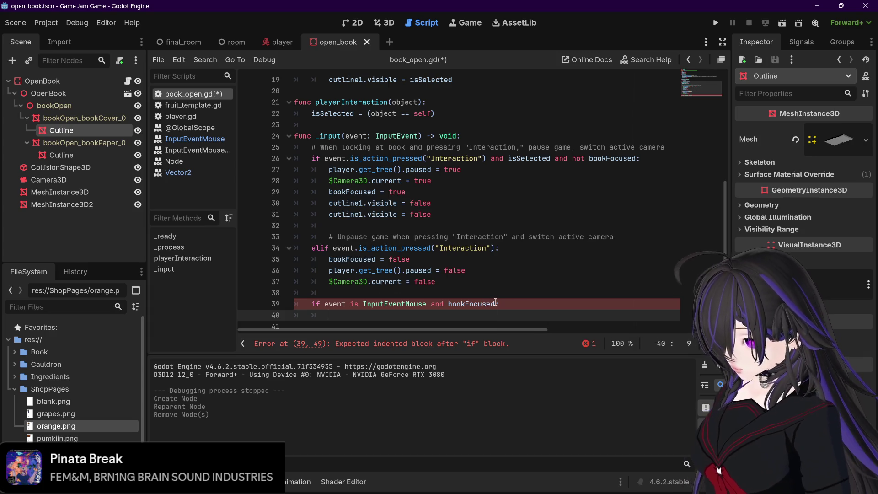
pyautogui.click(495, 304)
pyautogui.write('and')
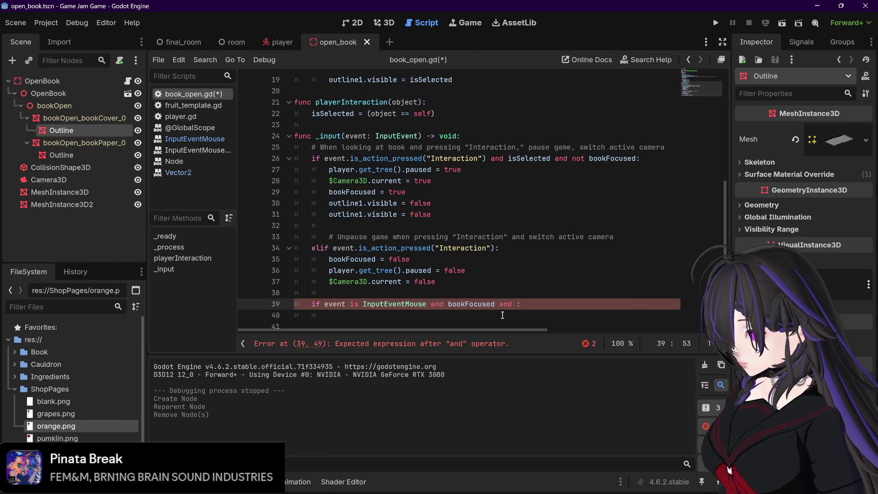
pyautogui.press('BackSpace')
pyautogui.press('BackSpace')
pyautogui.press('BackSpace')
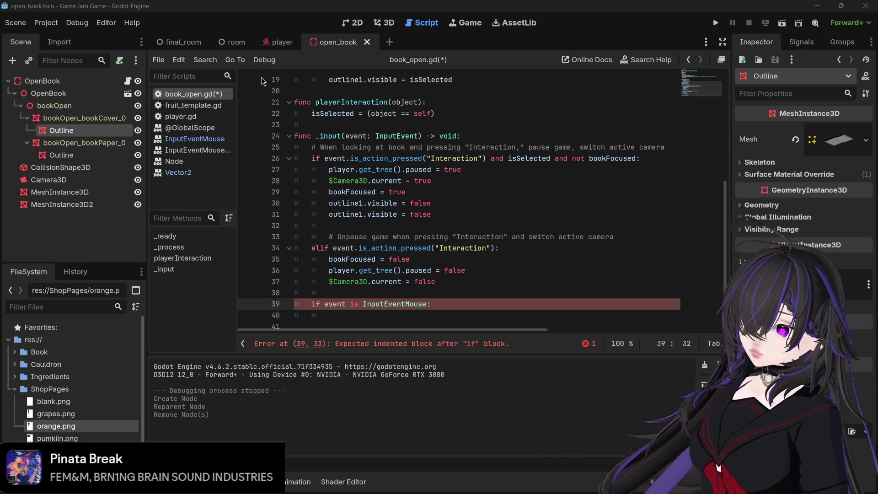
pyautogui.click(201, 151)
pyautogui.click(201, 130)
pyautogui.click(201, 150)
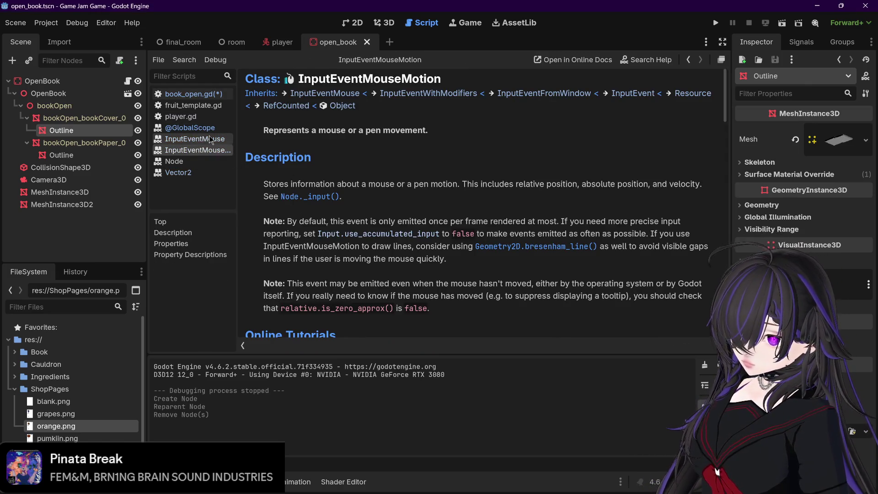
pyautogui.click(210, 139)
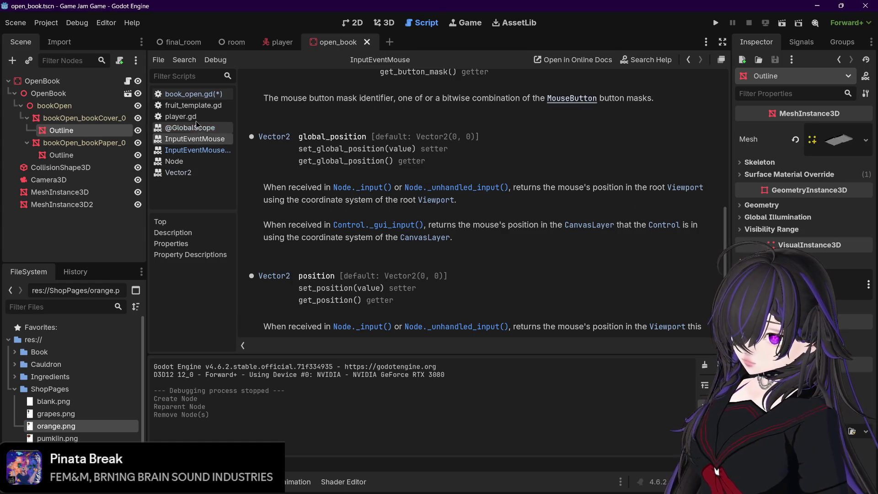
pyautogui.click(182, 117)
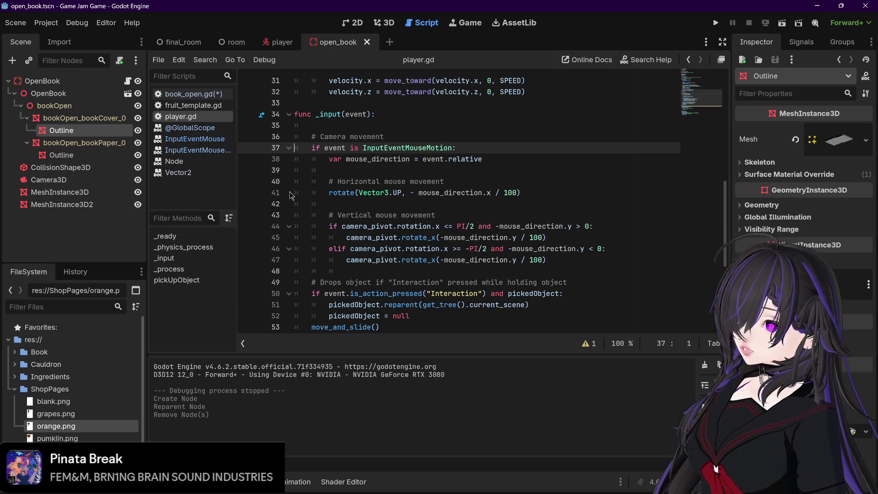
pyautogui.moveTo(251, 41)
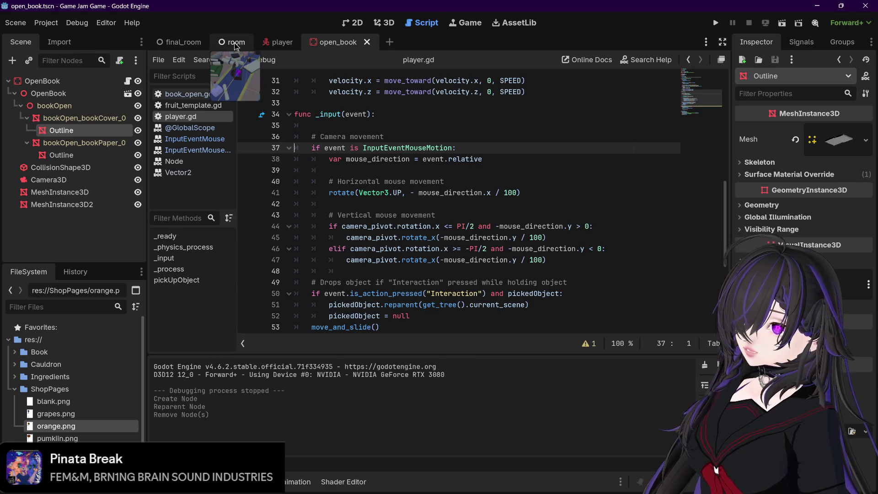
pyautogui.click(191, 94)
pyautogui.write('if event is InputEventMouse:')
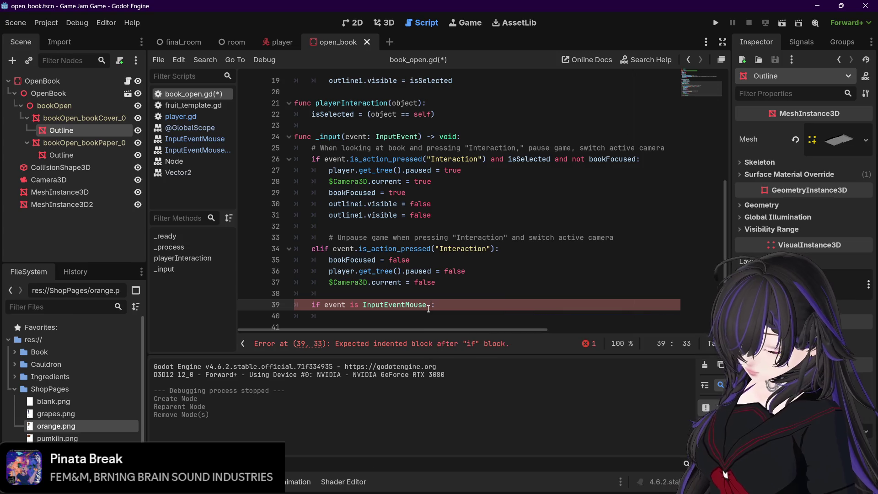
# Step: Append 'and bookFocused' to line 39, try an 'if event.position' line, then undo it
pyautogui.write('and InputEventMo')
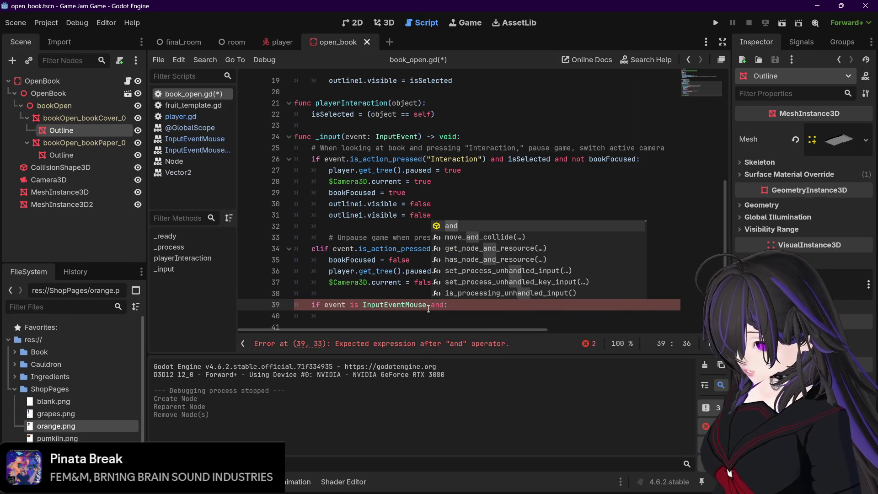
pyautogui.press('BackSpace')
pyautogui.press('BackSpace')
pyautogui.press('BackSpace')
pyautogui.write('book')
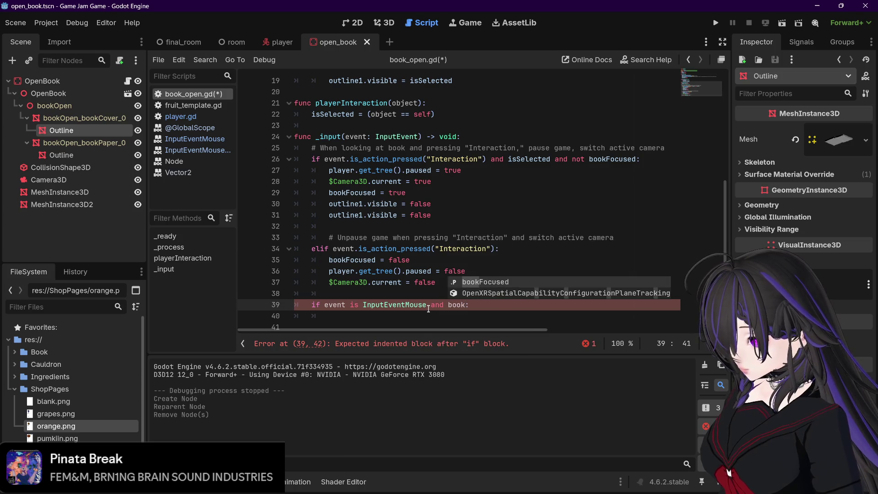
pyautogui.press('Return')
pyautogui.press('End')
pyautogui.press('Return')
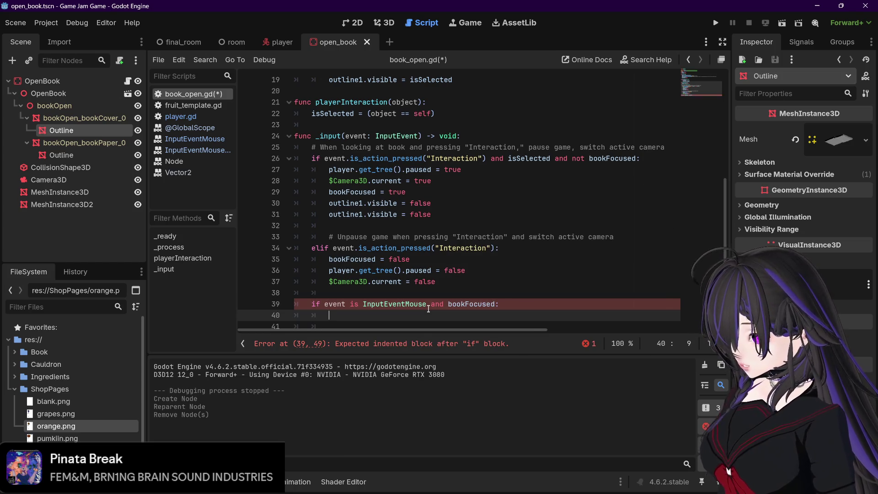
pyautogui.write('if ')
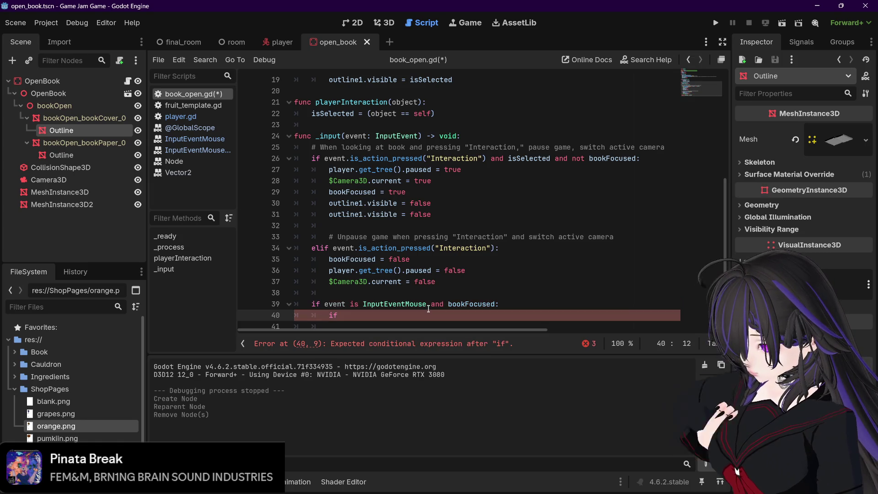
pyautogui.write('event')
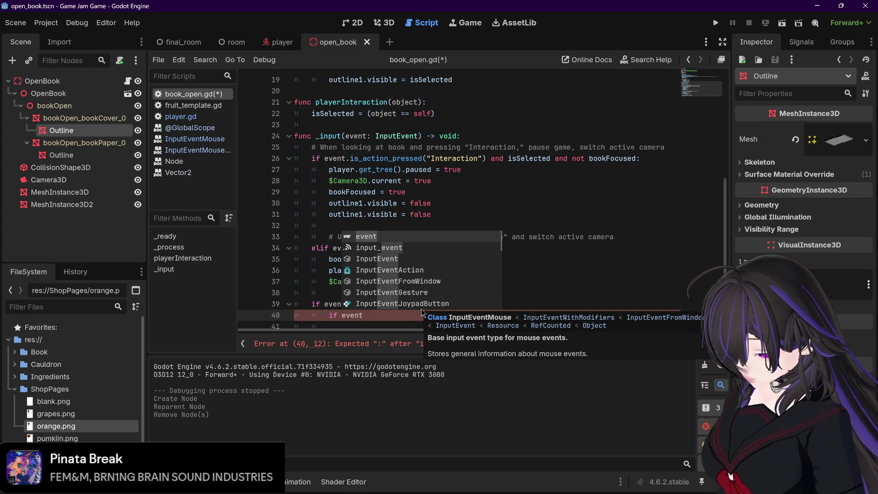
pyautogui.write('.')
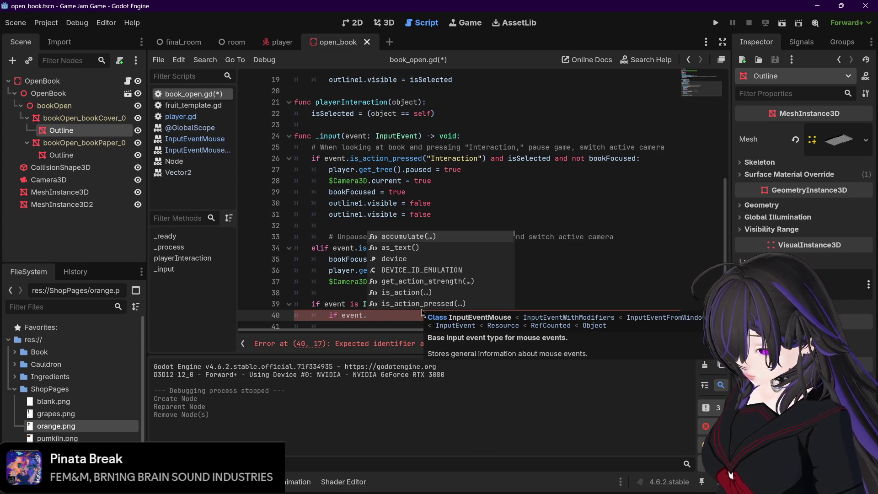
pyautogui.write('positio')
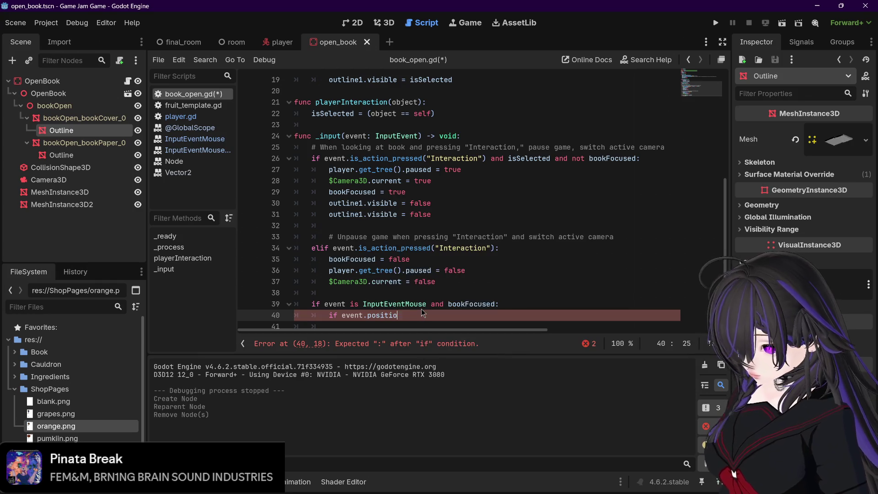
pyautogui.press('BackSpace')
pyautogui.press('BackSpace')
pyautogui.press('BackSpace')
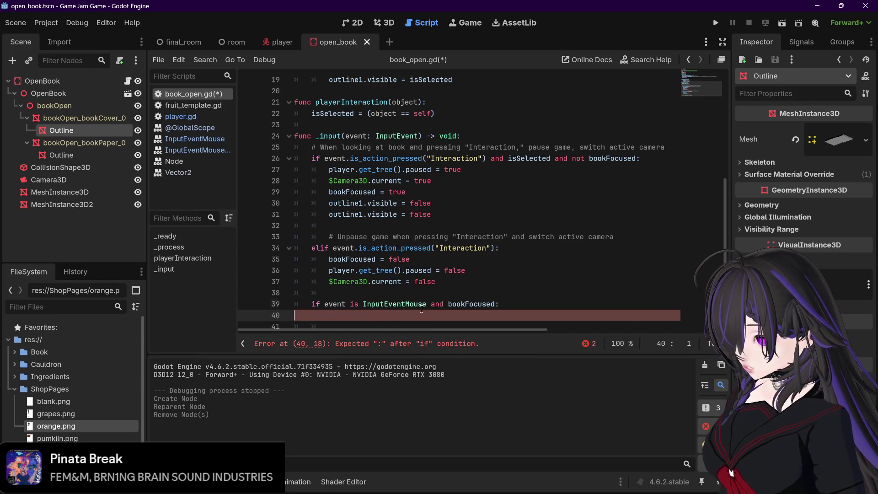
pyautogui.press('BackSpace')
pyautogui.press('BackSpace')
pyautogui.press('BackSpace')
# Step: Re-add 'and bookFocused:' to line 39 and start line 40 with 'event.'
pyautogui.write('.p')
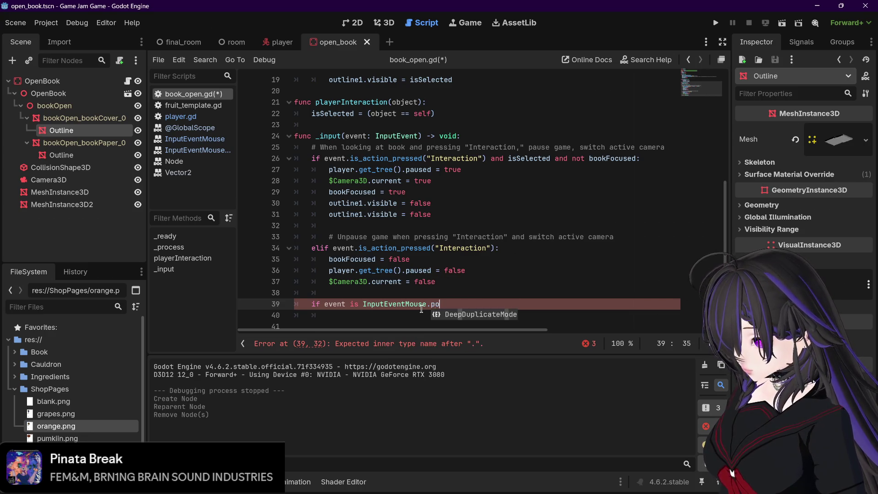
pyautogui.press('BackSpace')
pyautogui.write('and book')
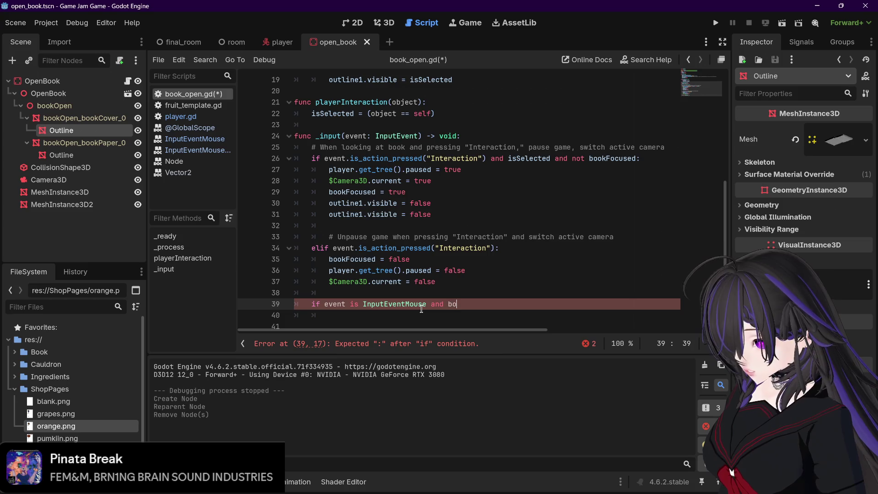
pyautogui.press('Return')
pyautogui.write(':')
pyautogui.press('Return')
pyautogui.write('event')
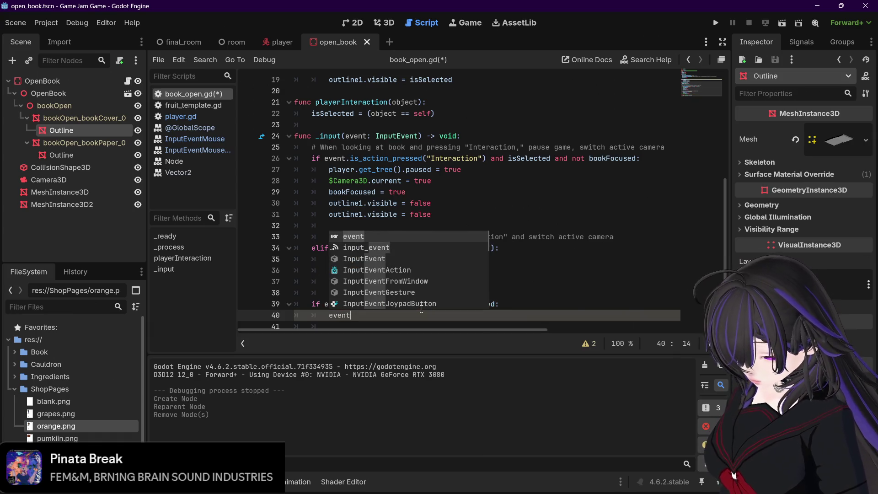
pyautogui.write('.')
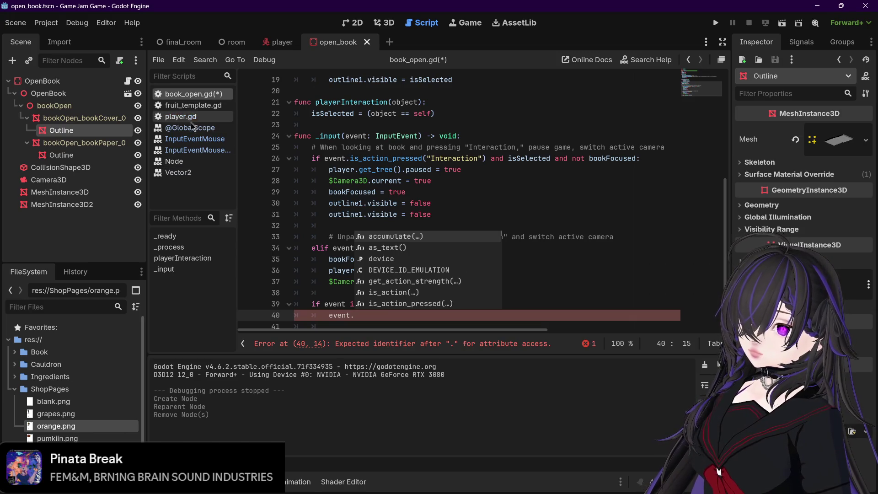
# Step: Confirm 'position' in the InputEventMouse docs, then make line 40 read 'if event.position'
pyautogui.click(194, 138)
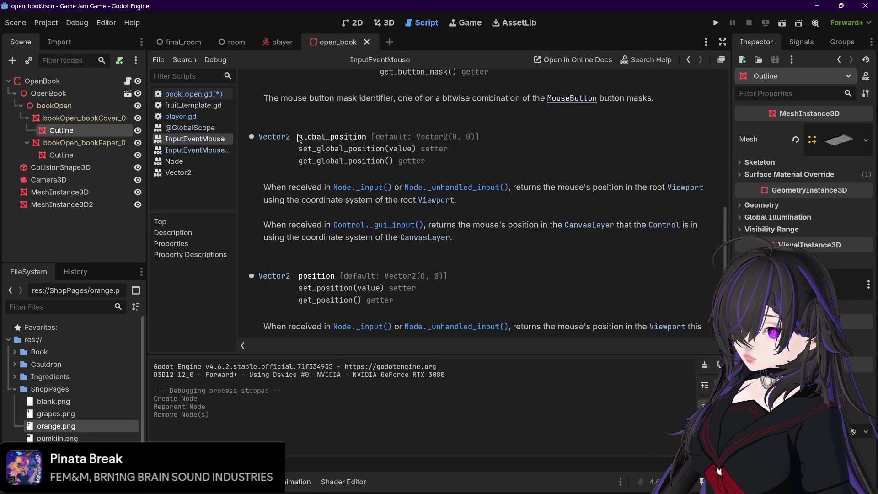
pyautogui.moveTo(299, 275); pyautogui.dragTo(333, 275)
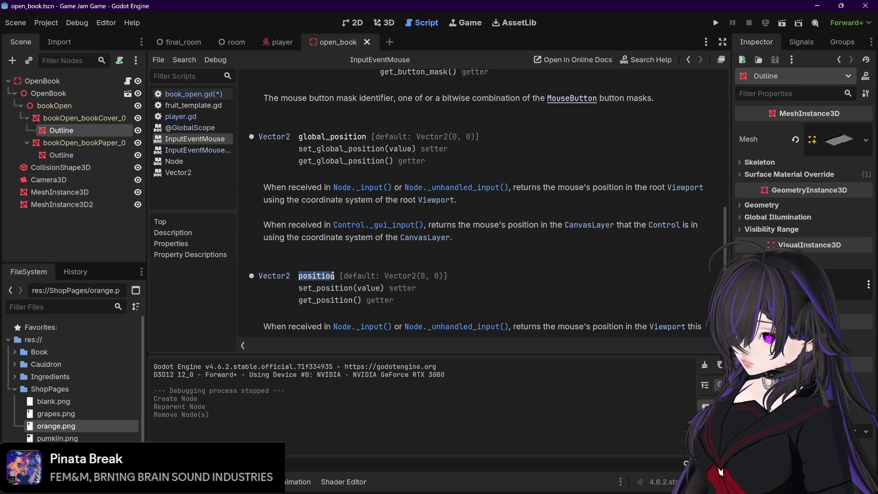
pyautogui.click(202, 94)
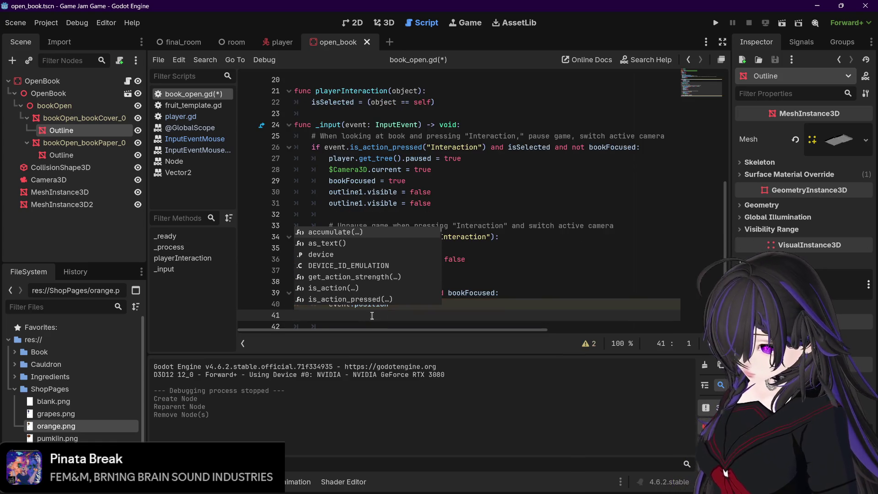
pyautogui.write('position')
pyautogui.scroll(-1, 360, 316)
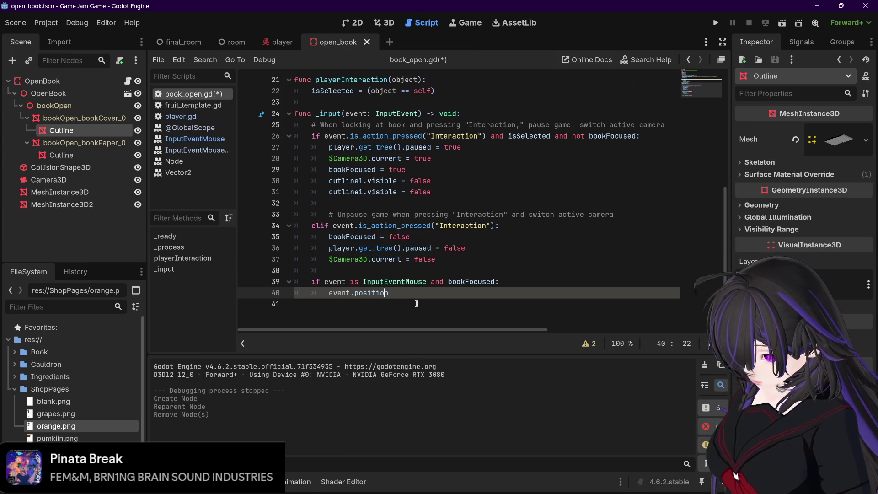
pyautogui.press('Home')
pyautogui.write('if')
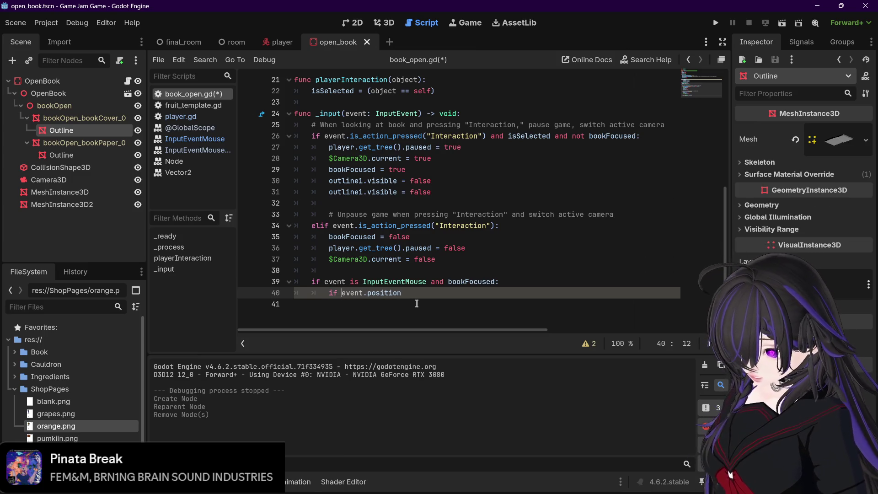
pyautogui.press('End')
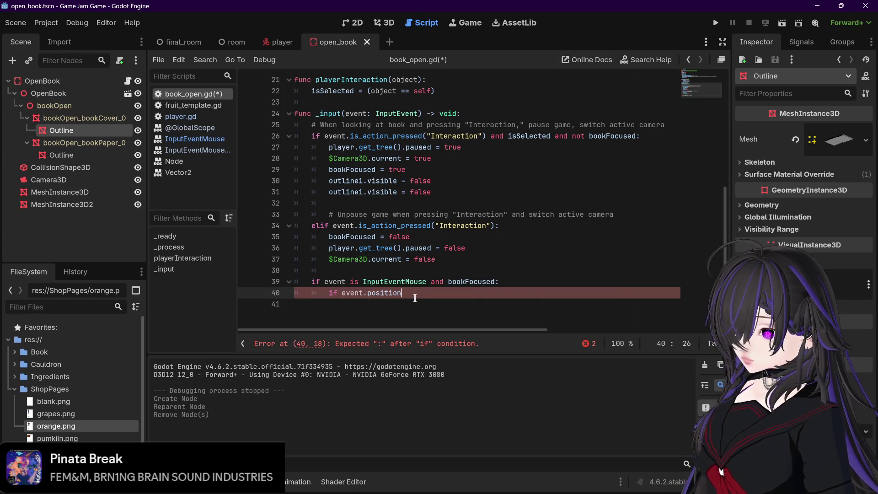
pyautogui.click(280, 42)
pyautogui.click(338, 42)
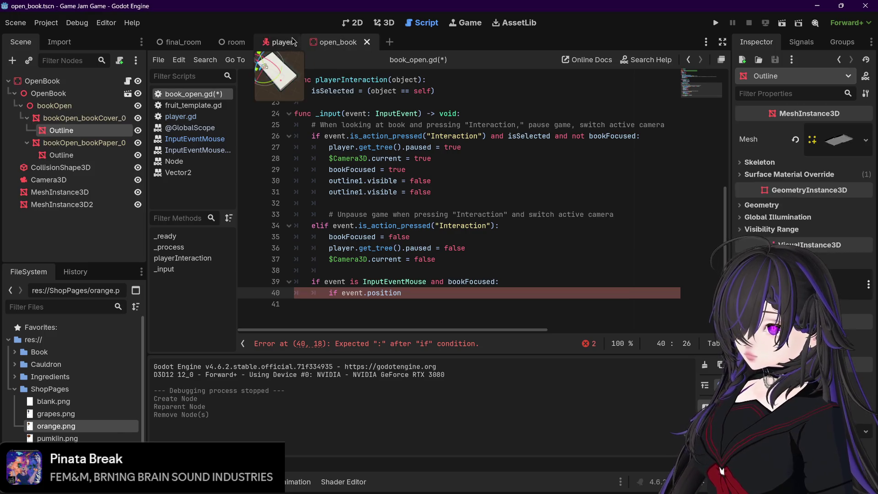
pyautogui.click(194, 117)
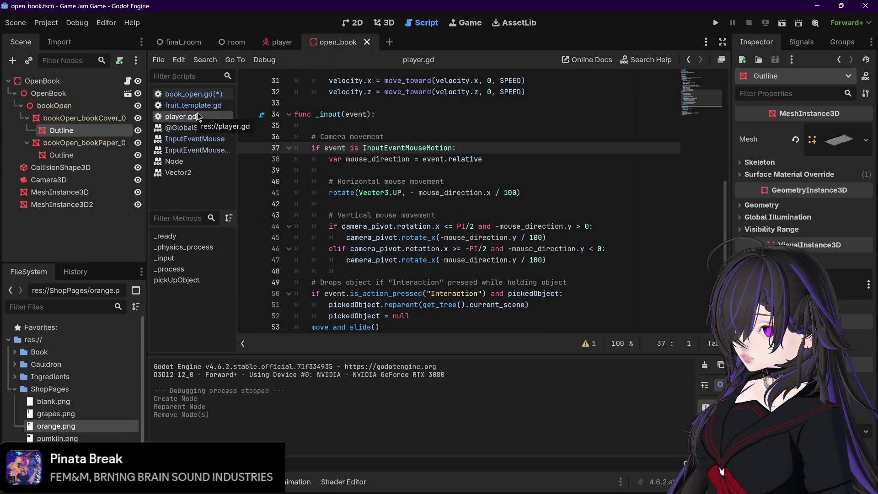
pyautogui.click(281, 42)
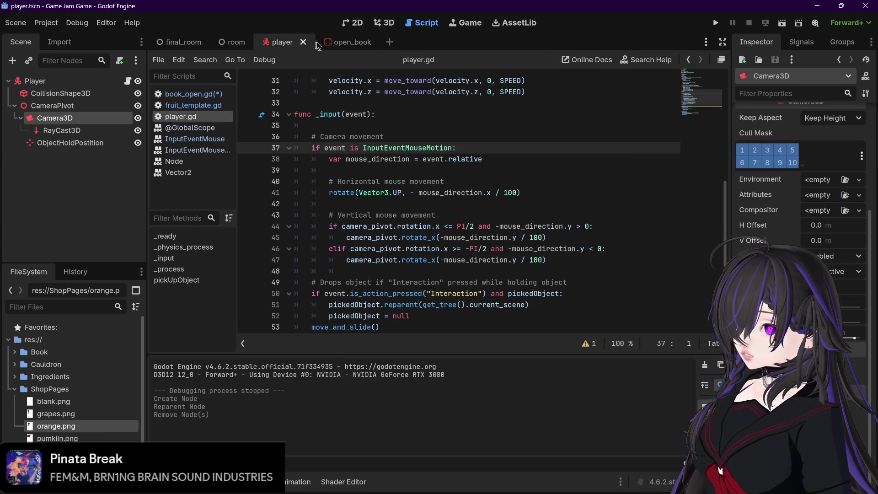
pyautogui.click(323, 42)
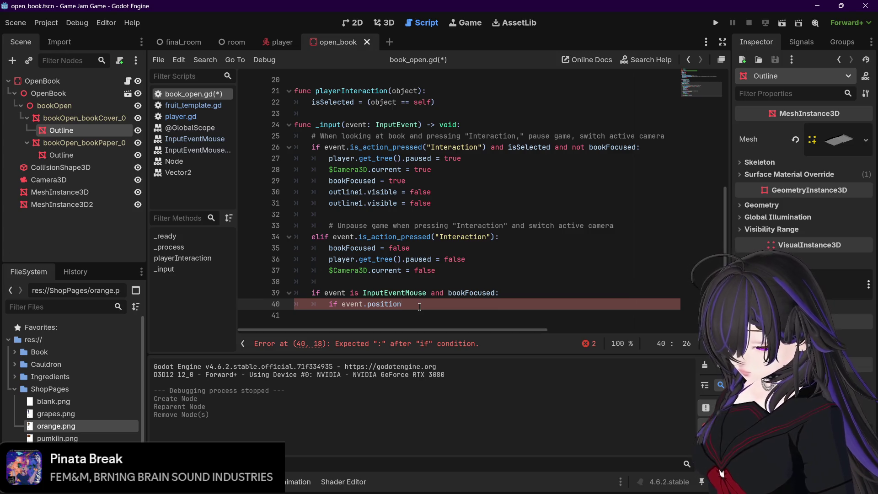
pyautogui.write('.x')
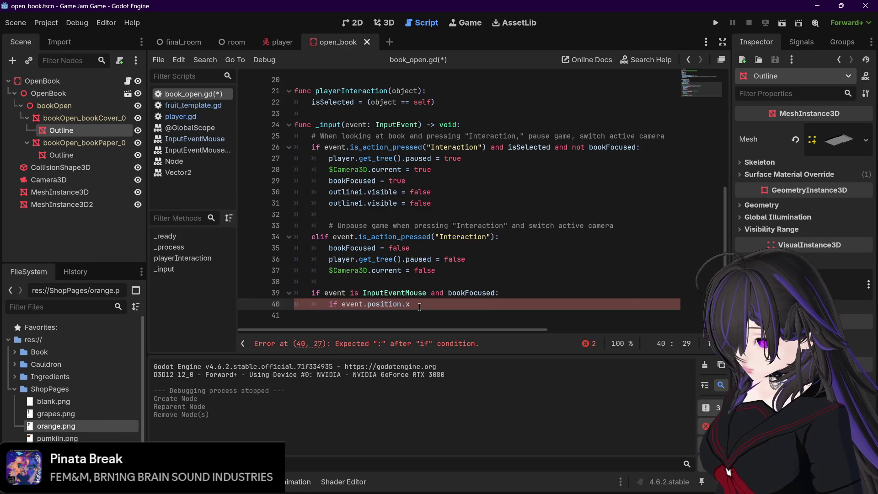
pyautogui.hotkey('ctrl', 'Left')
pyautogui.hotkey('ctrl', 'Left')
pyautogui.hotkey('ctrl', 'Left')
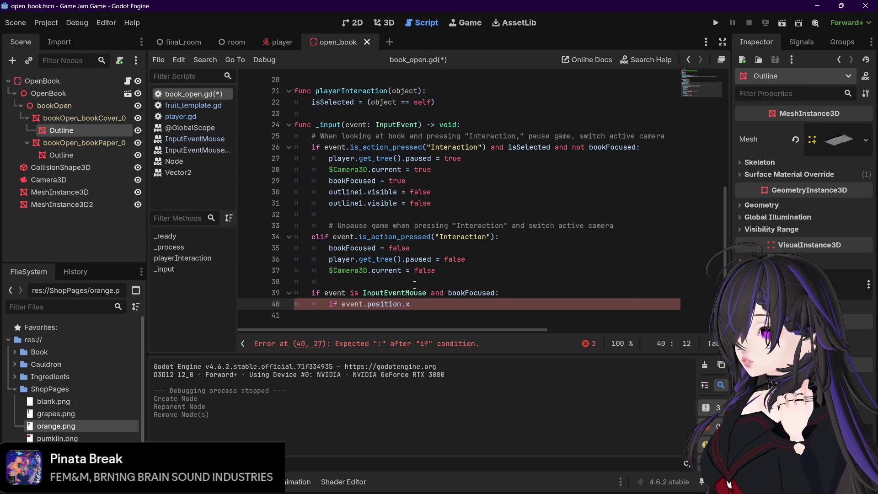
pyautogui.moveTo(410, 290)
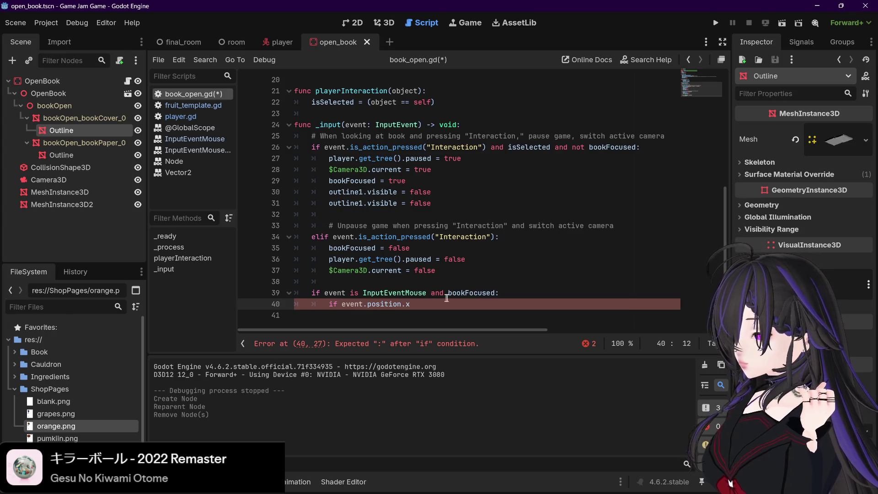
pyautogui.moveTo(495, 292)
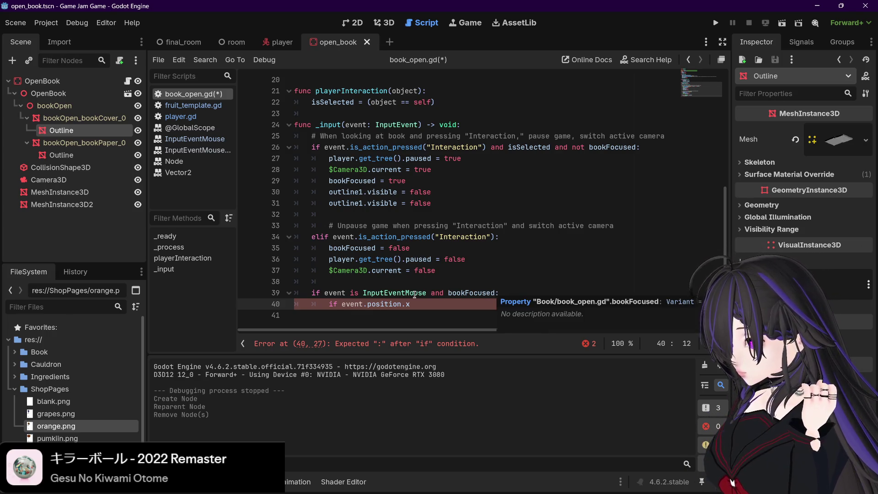
# Step: Delete the unfinished mouse-input check on lines 39–40 of book_open.gd and save the script
pyautogui.moveTo(415, 304)
pyautogui.mouseDown()
pyautogui.moveTo(296, 304)
pyautogui.moveTo(296, 291)
pyautogui.mouseUp()
pyautogui.press('BackSpace')
pyautogui.press('BackSpace')
pyautogui.press('BackSpace')
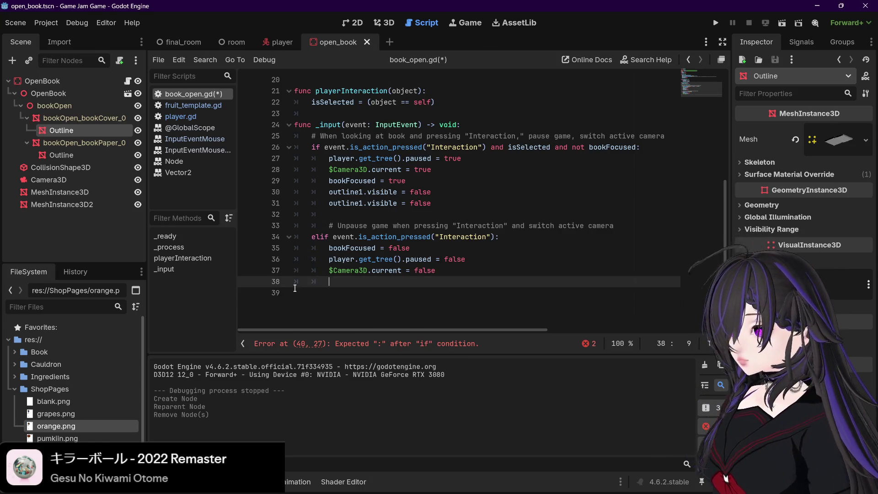
pyautogui.hotkey('ctrl', 's')
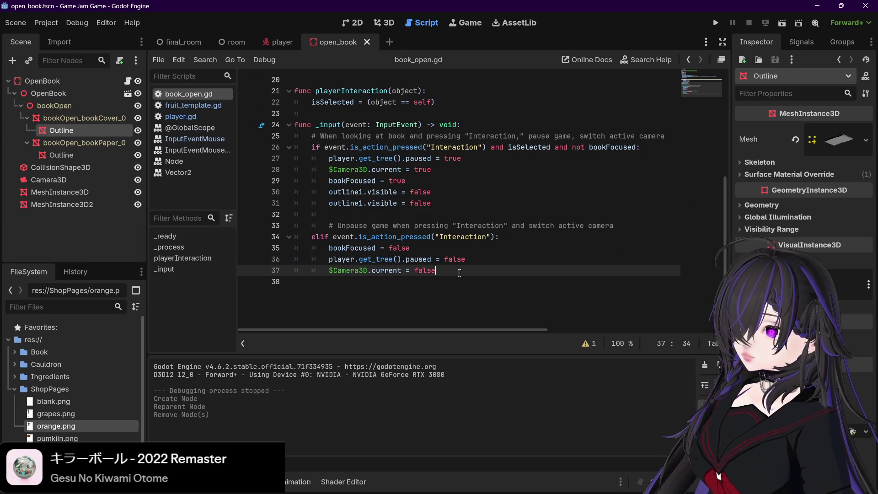
pyautogui.moveTo(276, 44)
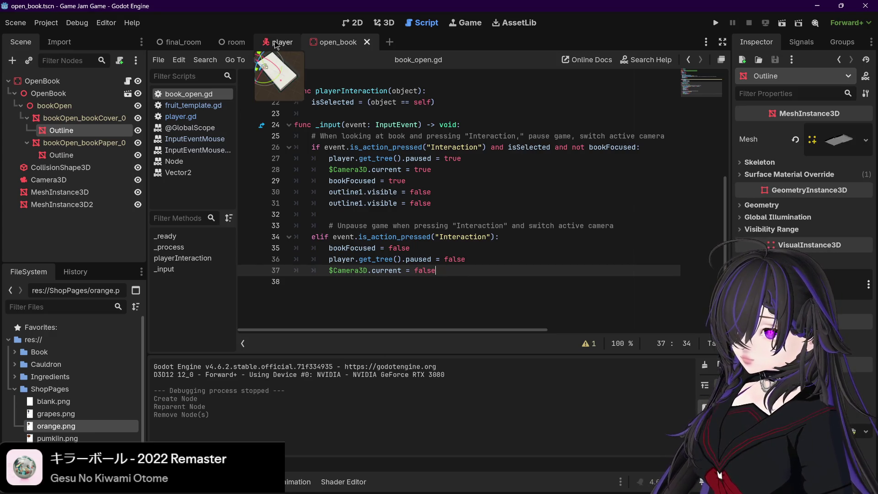
pyautogui.scroll(5, 299, 219)
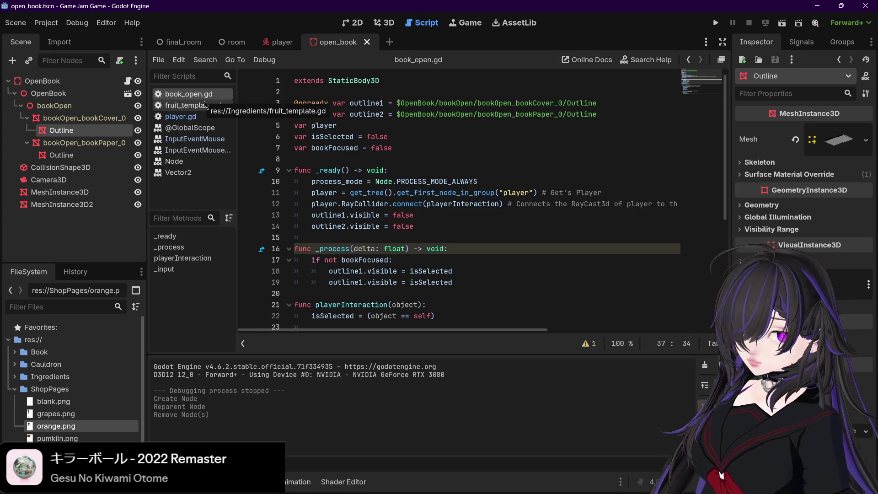
pyautogui.moveTo(540, 491)
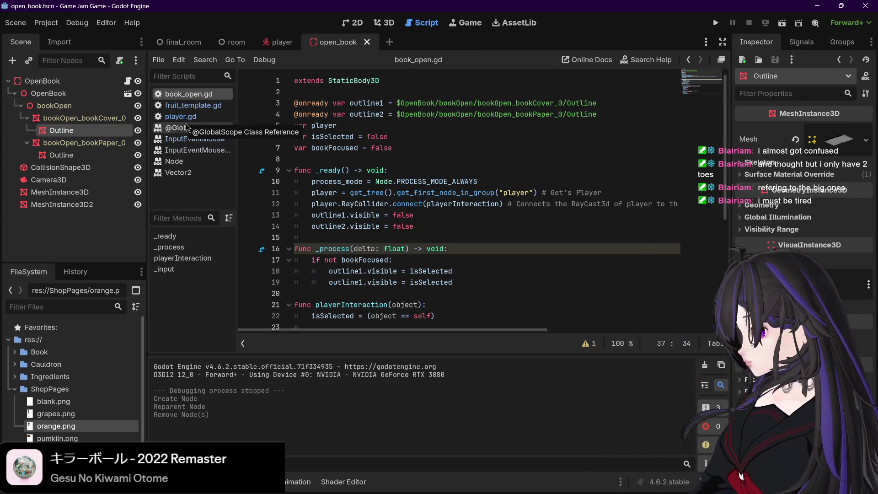
pyautogui.moveTo(187, 493)
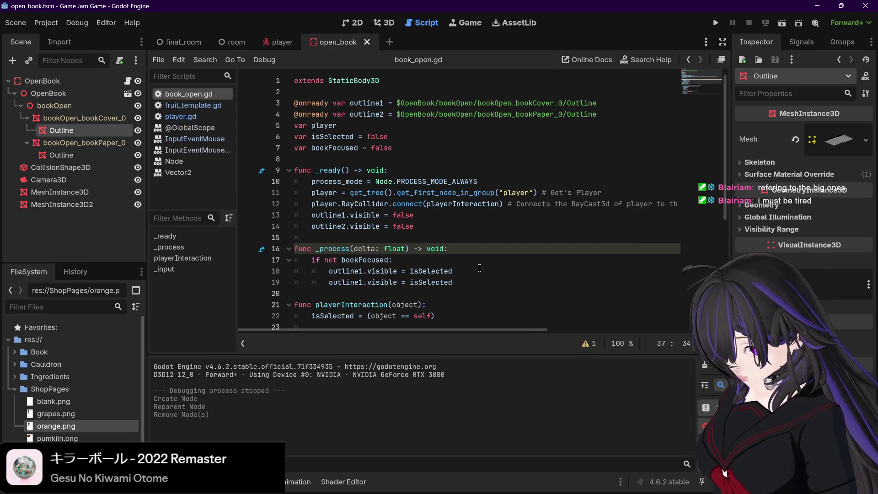
pyautogui.scroll(-5, 480, 268)
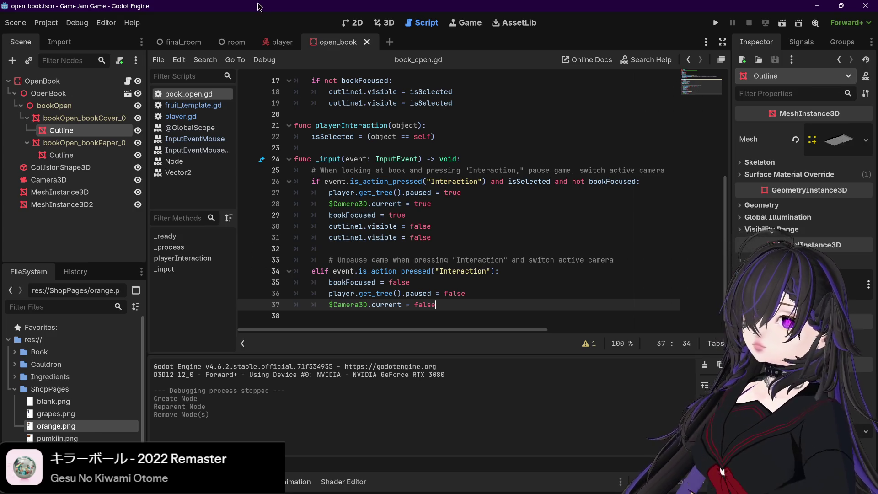
# Step: Inspect the player's RayCast3D (−2.5 m target position) in the 3D view, then run the project
pyautogui.click(280, 41)
pyautogui.click(60, 93)
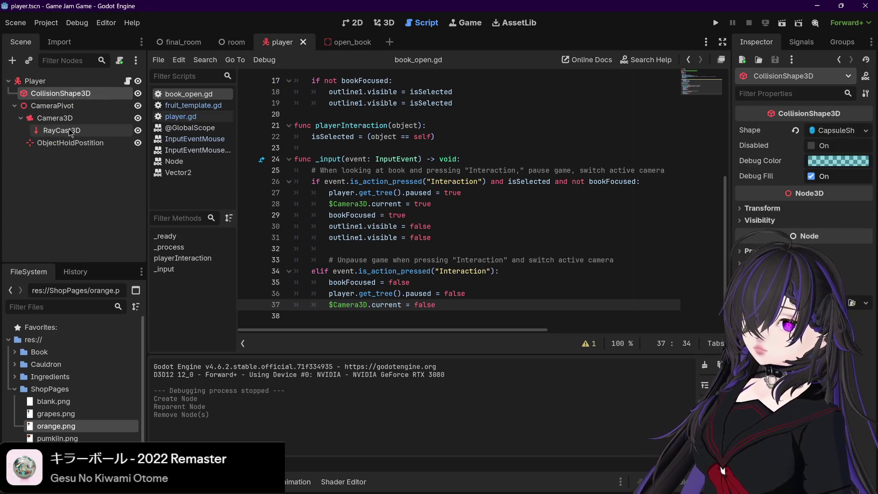
pyautogui.click(62, 130)
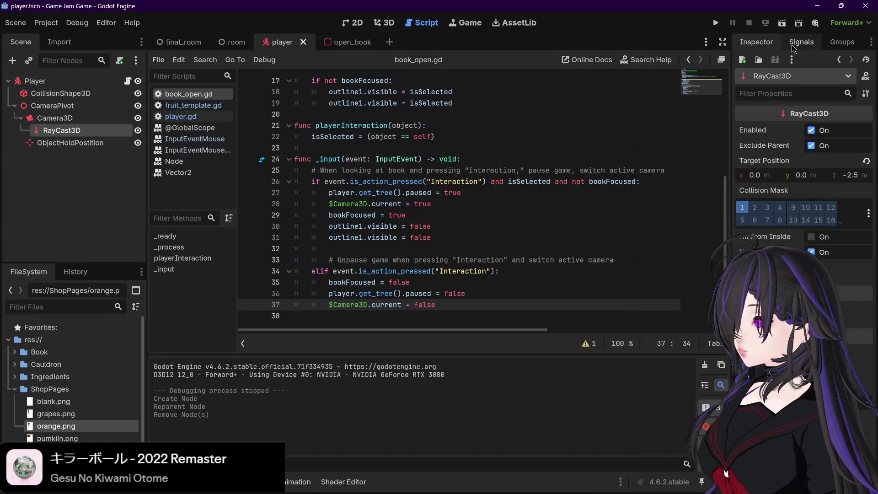
pyautogui.click(387, 24)
pyautogui.scroll(2, 451, 169)
pyautogui.moveTo(489, 165); pyautogui.dragTo(610, 175)
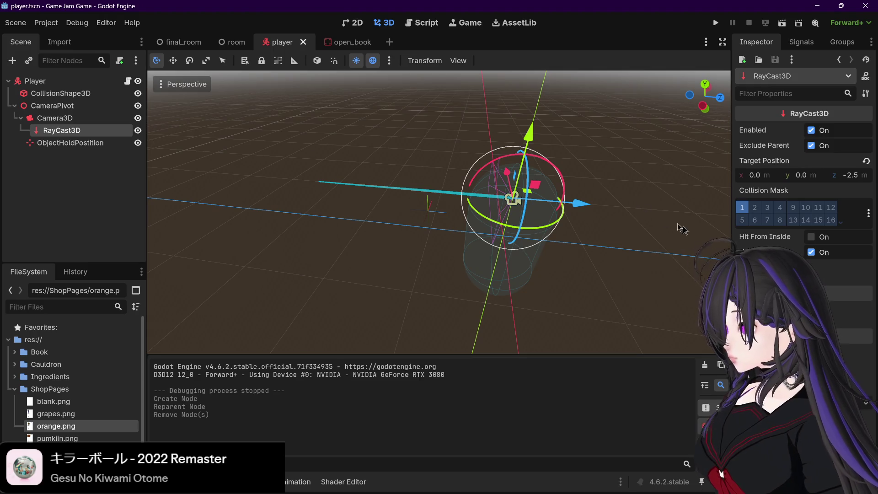
pyautogui.click(778, 315)
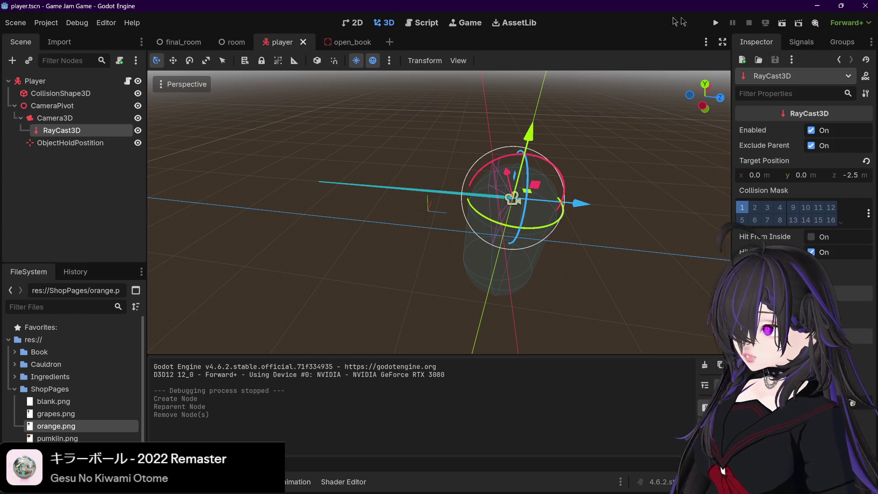
pyautogui.click(716, 23)
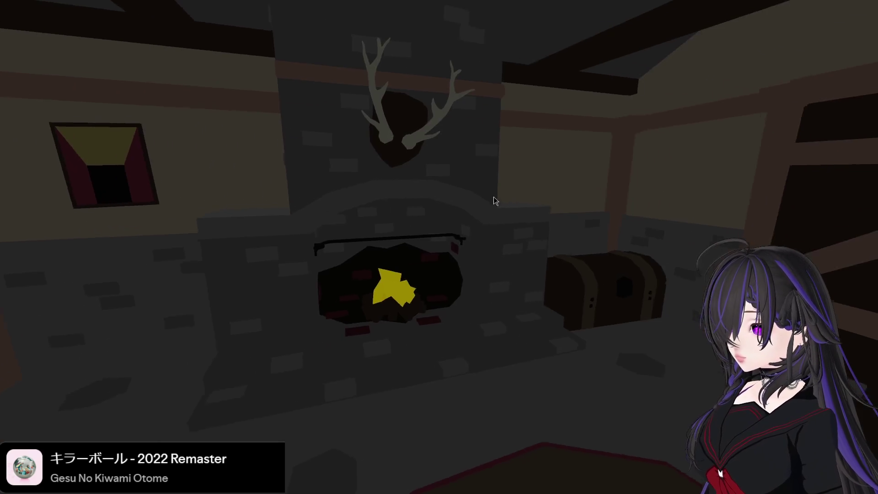
# Step: Walk to the desk book and toggle focus on it to see Pumpking 20G and Orange 5G, then quit
pyautogui.moveTo(536, 195)
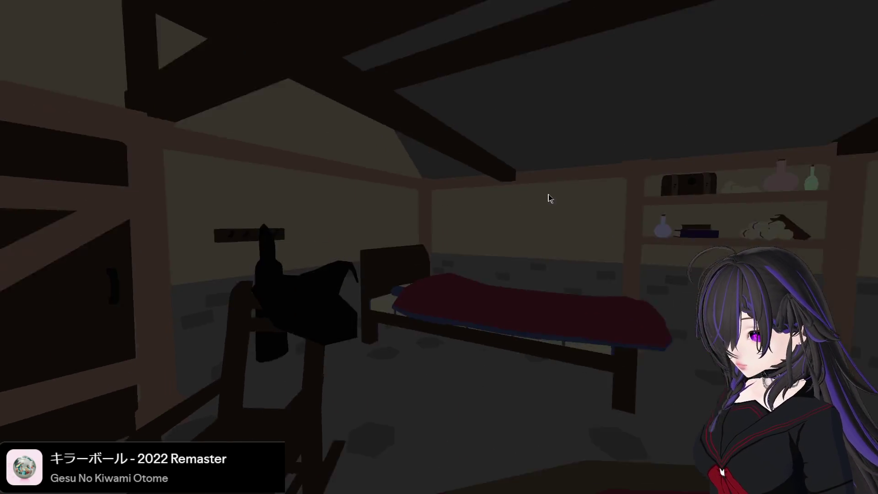
pyautogui.press('w')
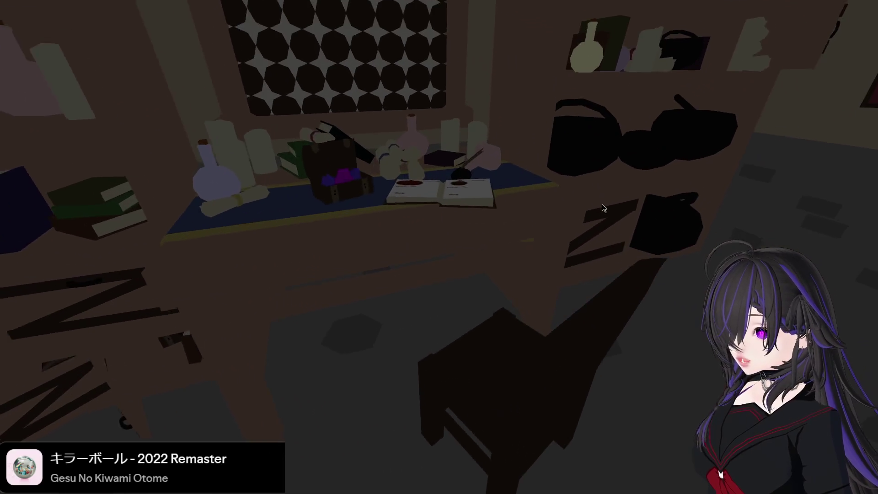
pyautogui.press('e')
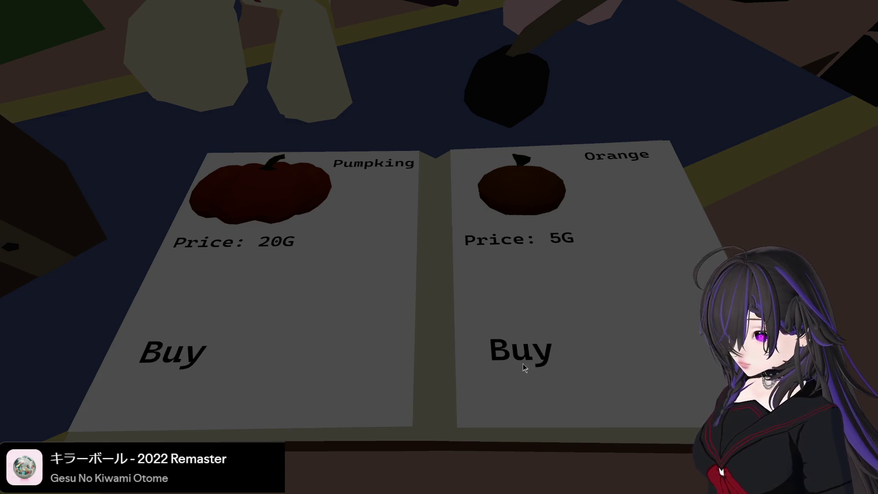
pyautogui.press('e')
pyautogui.moveTo(261, 322); pyautogui.dragTo(181, 327)
pyautogui.press('e')
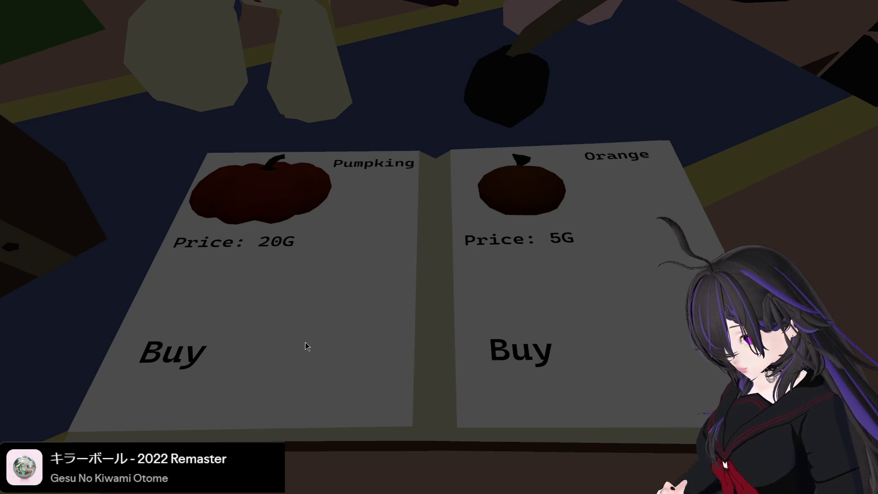
pyautogui.press('F8')
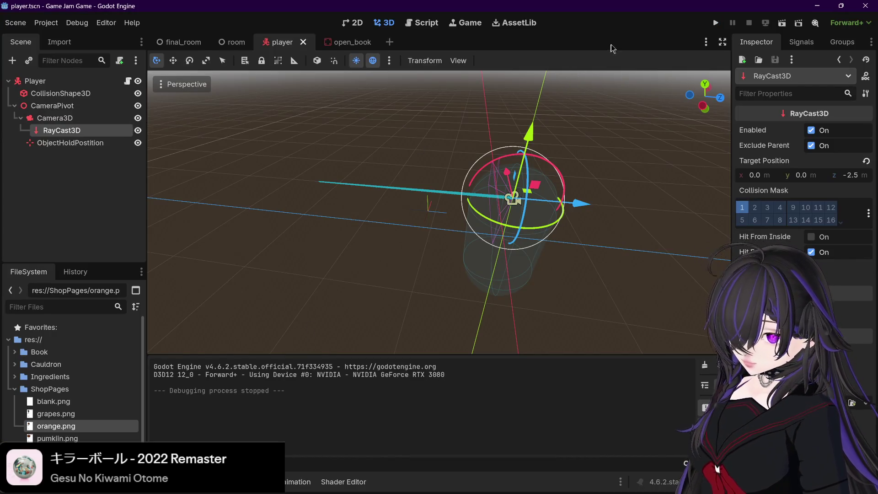
# Step: Close Godot, Krita and Blender, discarding Blender's unsaved changes
pyautogui.click(866, 6)
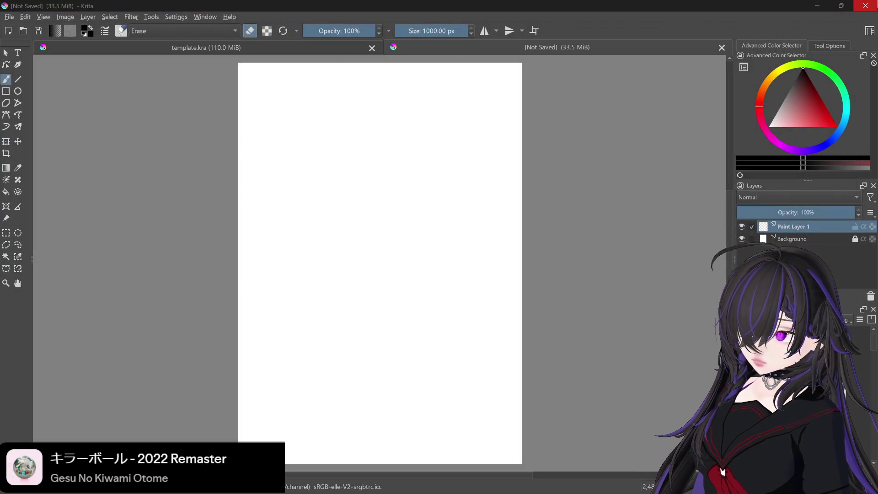
pyautogui.click(866, 5)
pyautogui.click(866, 5)
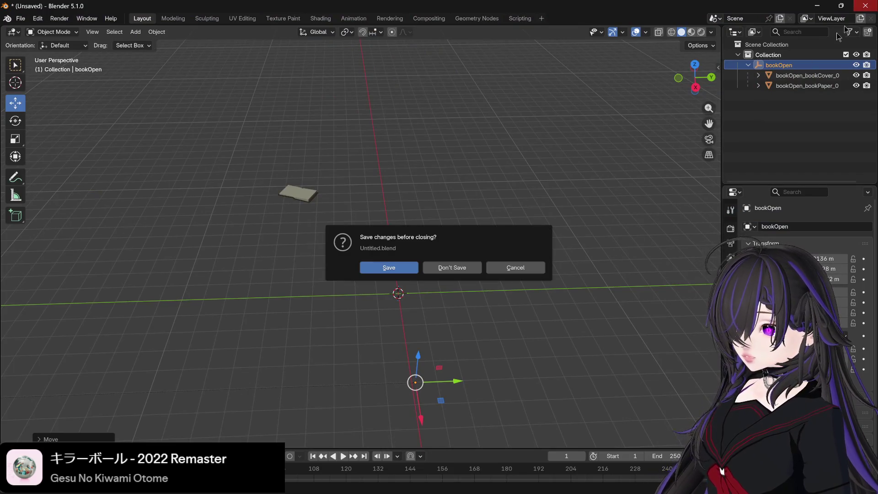
pyautogui.click(459, 267)
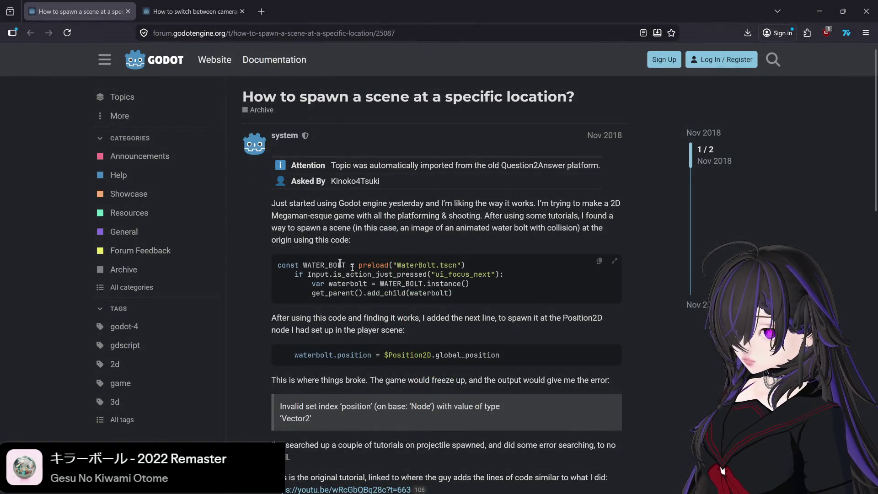
# Step: Close the Firefox window showing the camera-switching forum thread
pyautogui.click(167, 3)
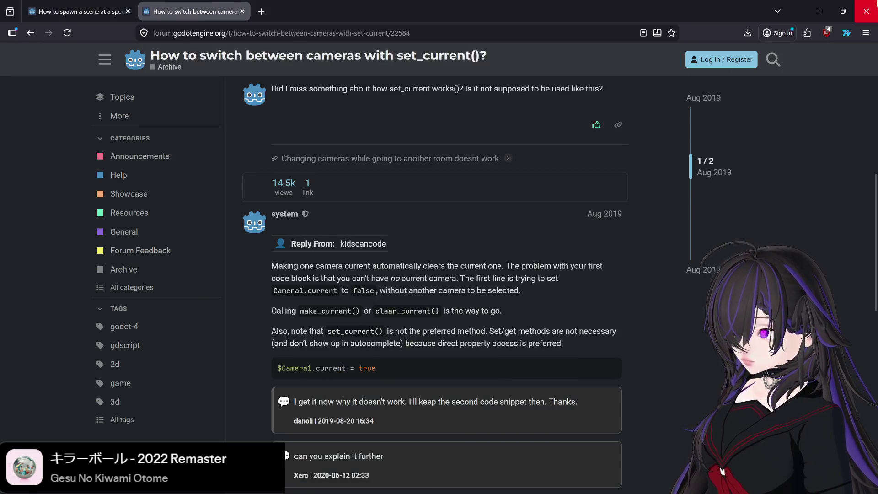
pyautogui.hotkey('alt', 'F4')
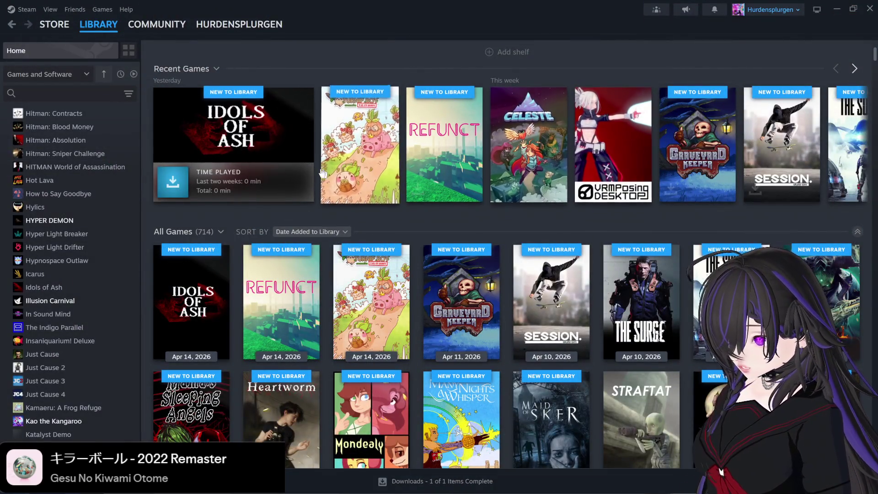
pyautogui.moveTo(360, 482)
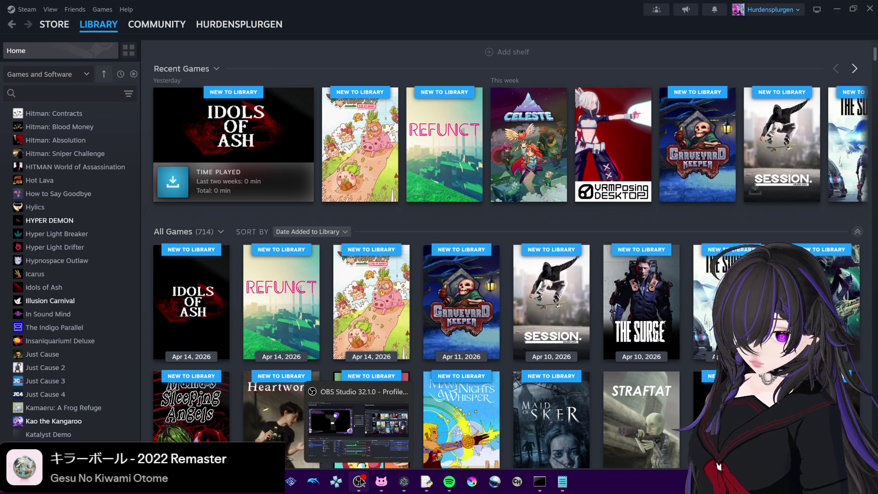